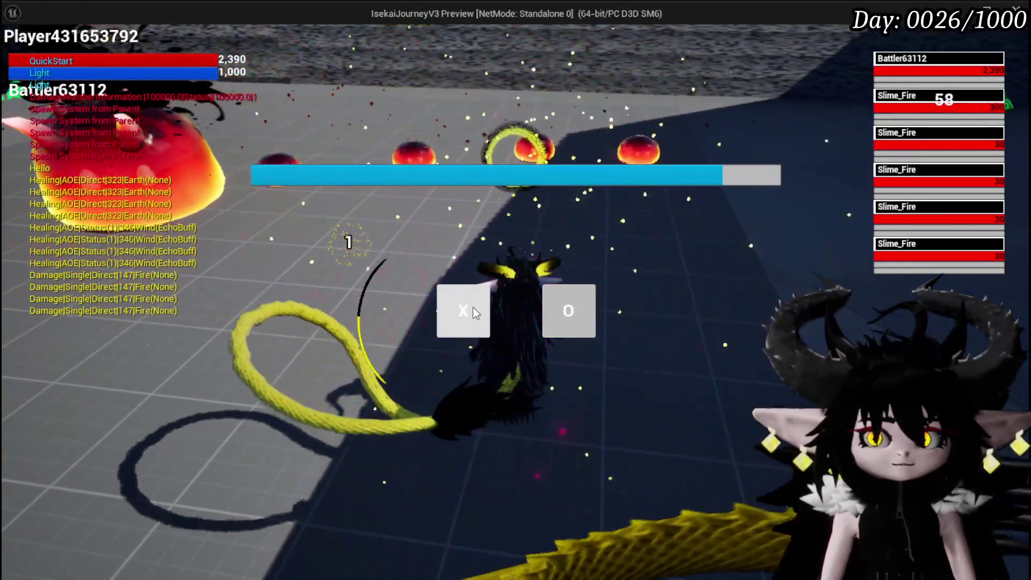
End the turn so the Splash Move attack hits for 658 damage and wipes out the Slime_Fire enemies
click(474, 313)
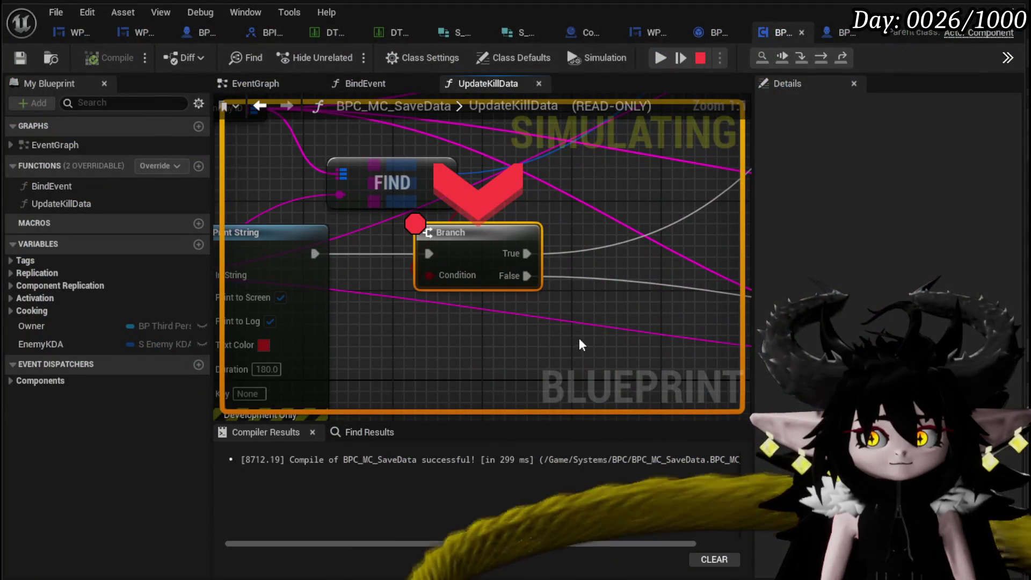
Step through UpdateKillData past the Branch until it reaches the ADD node again
mouse_move(442, 277)
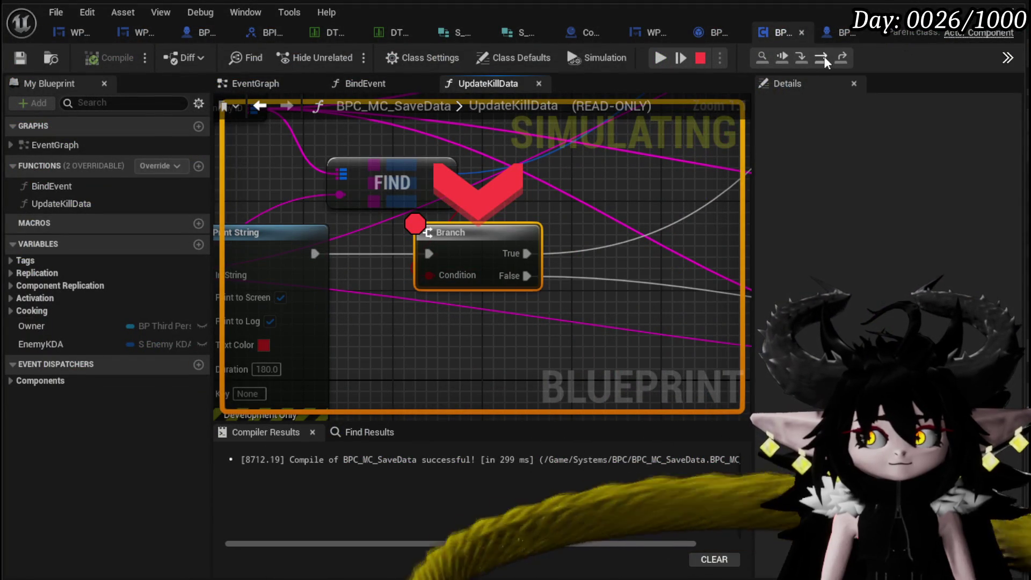
click(824, 61)
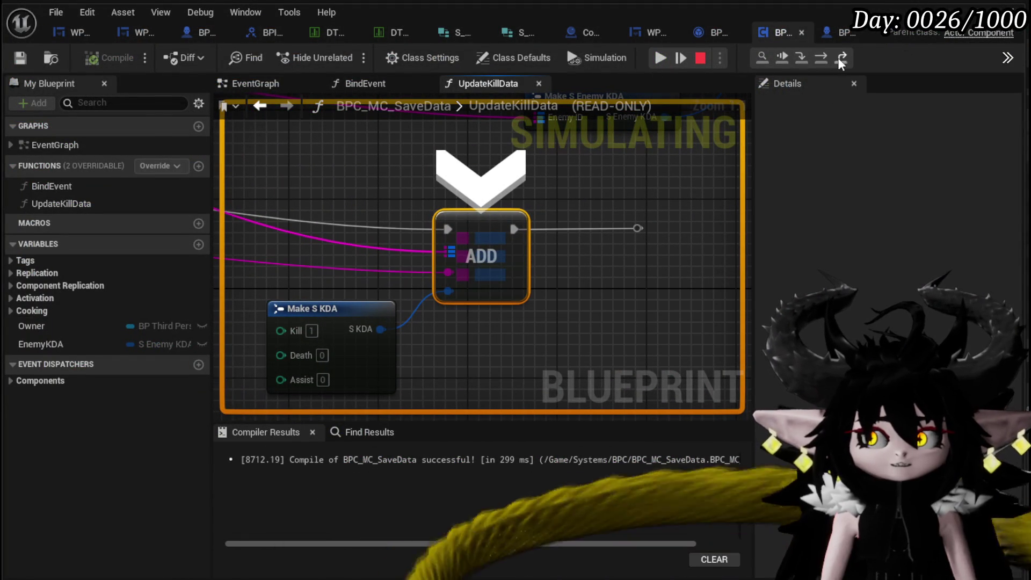
click(817, 58)
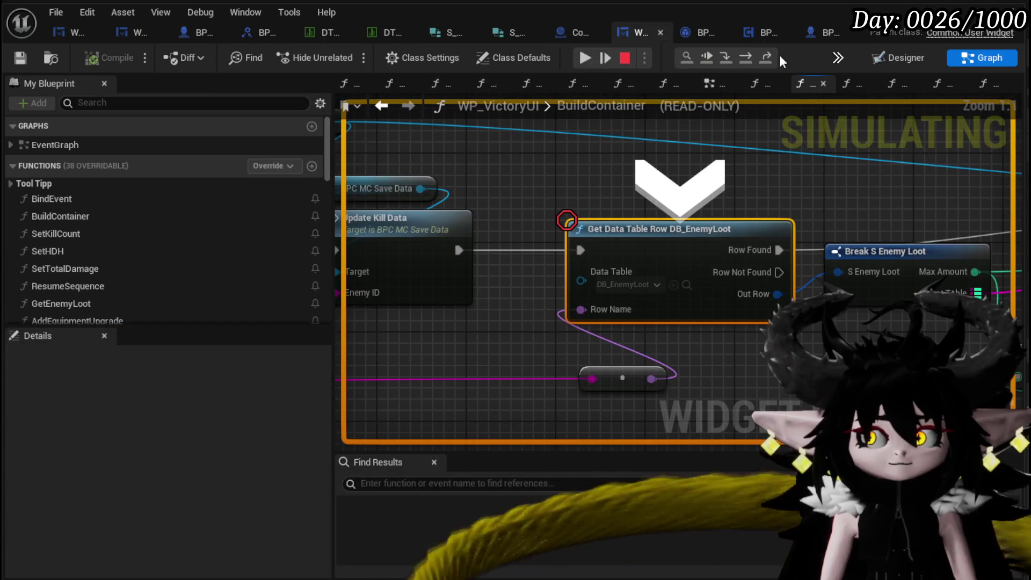
click(586, 58)
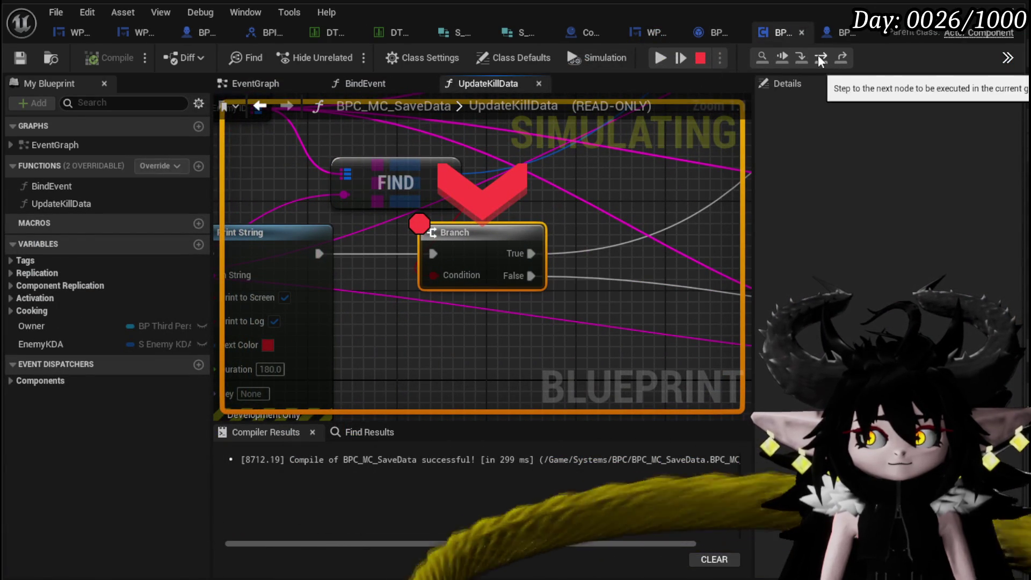
mouse_move(430, 283)
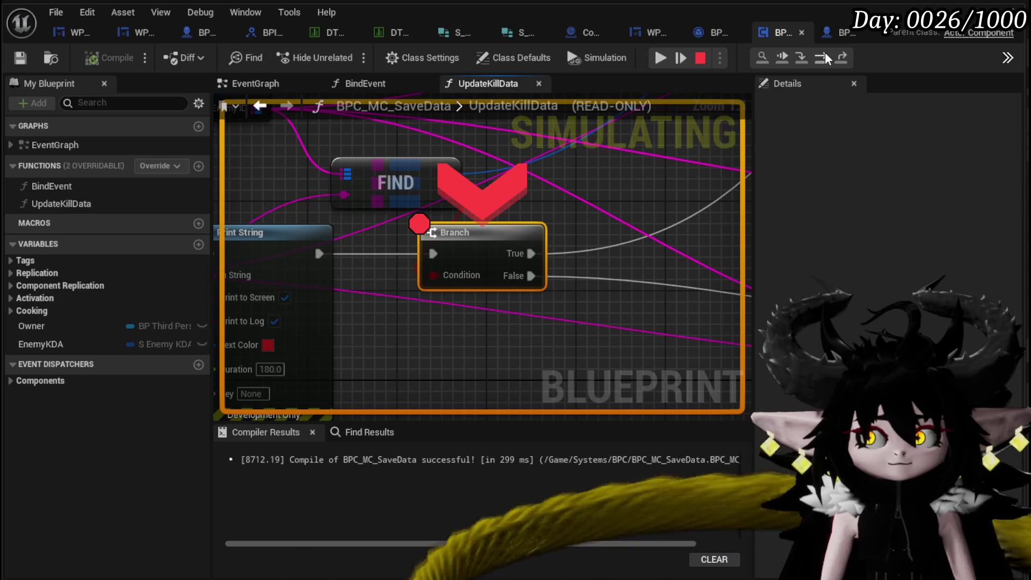
click(824, 58)
Confirm the Slime_Fire|Normal kill count reads 2, disable the Branch breakpoint and resume
mouse_move(448, 274)
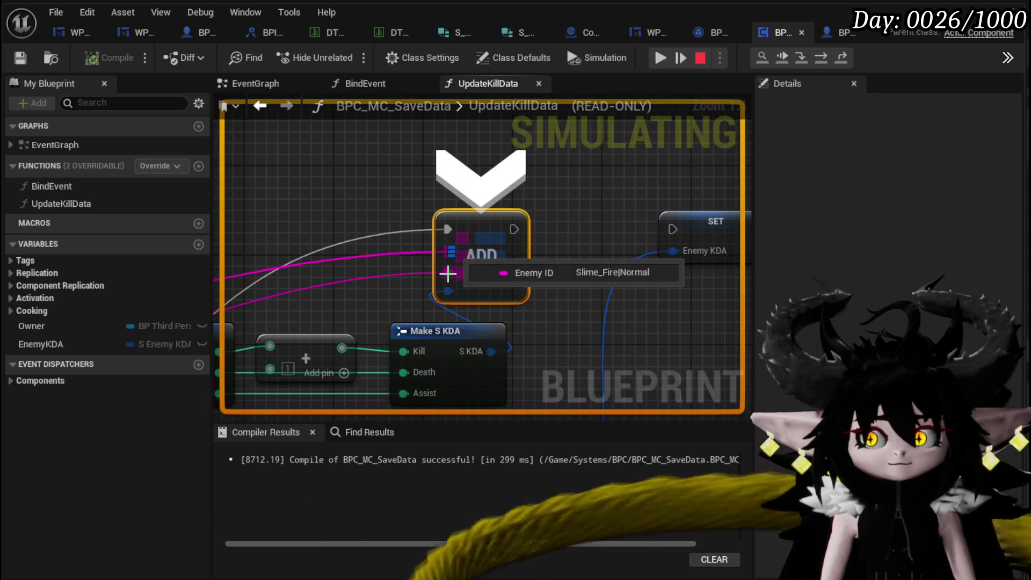
mouse_move(400, 352)
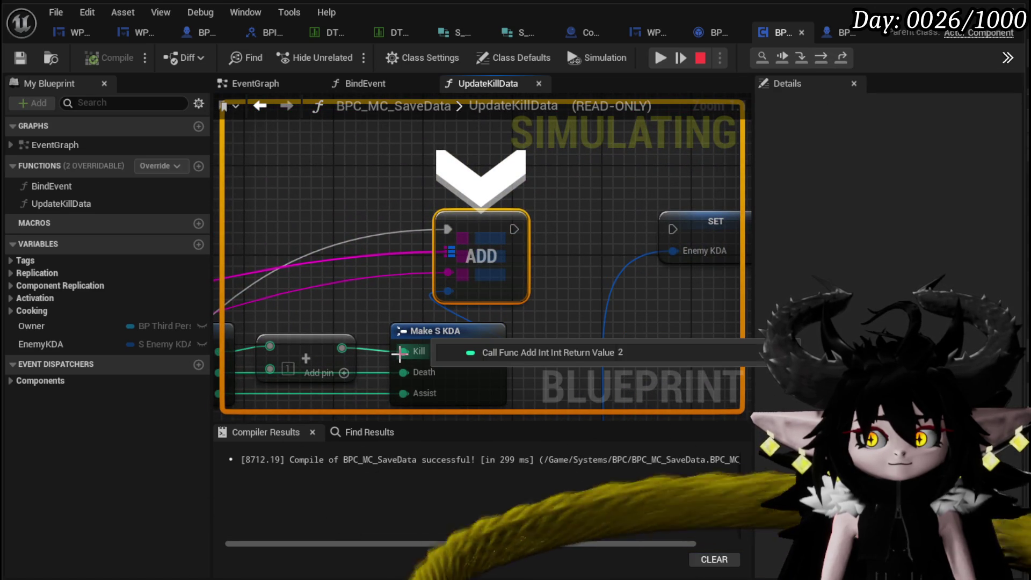
click(661, 58)
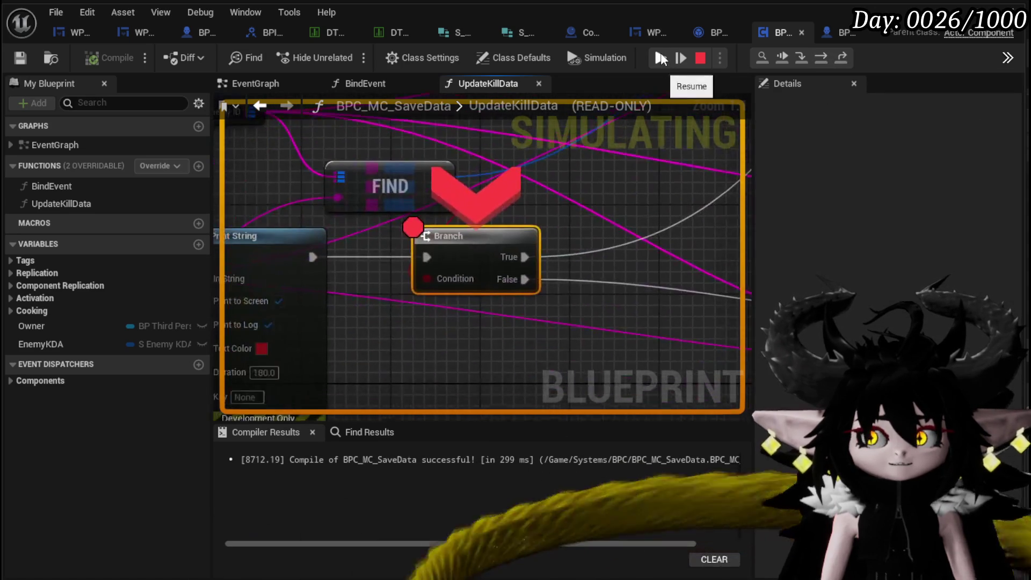
right_click(459, 246)
click(506, 334)
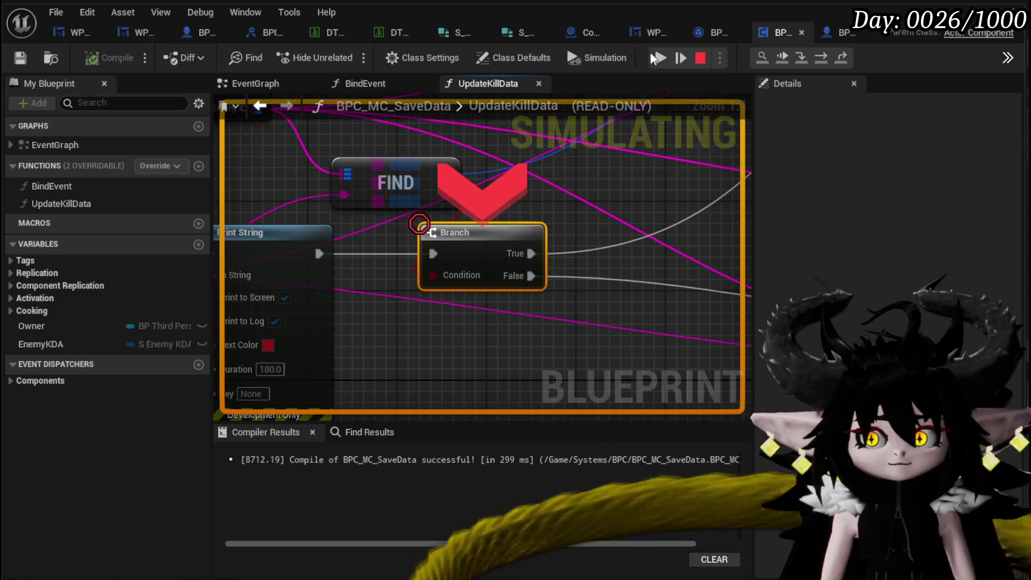
click(661, 58)
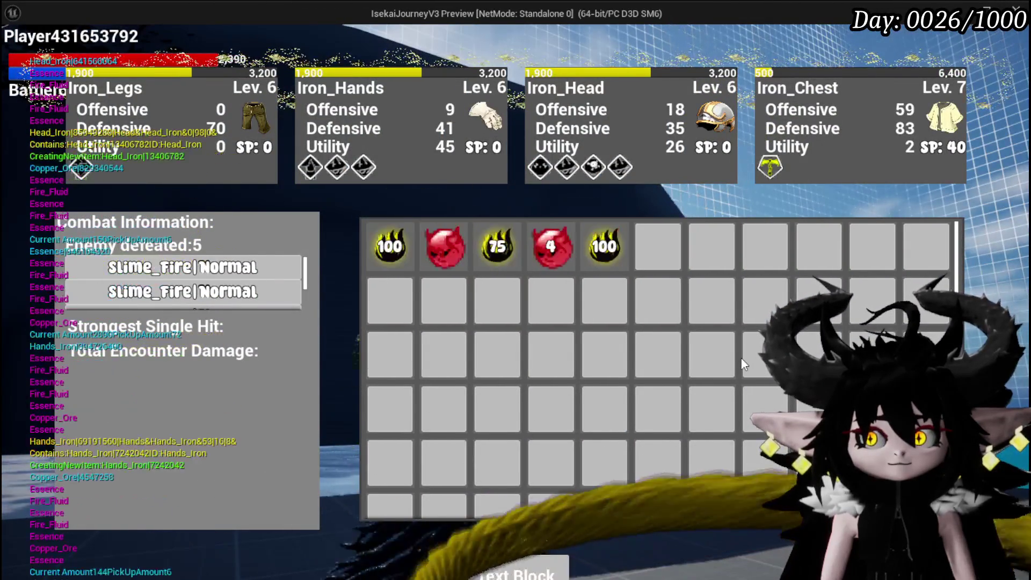
Walk past the pool to the Fire Slime Elite and view its K/D/A inspection card
key(w)
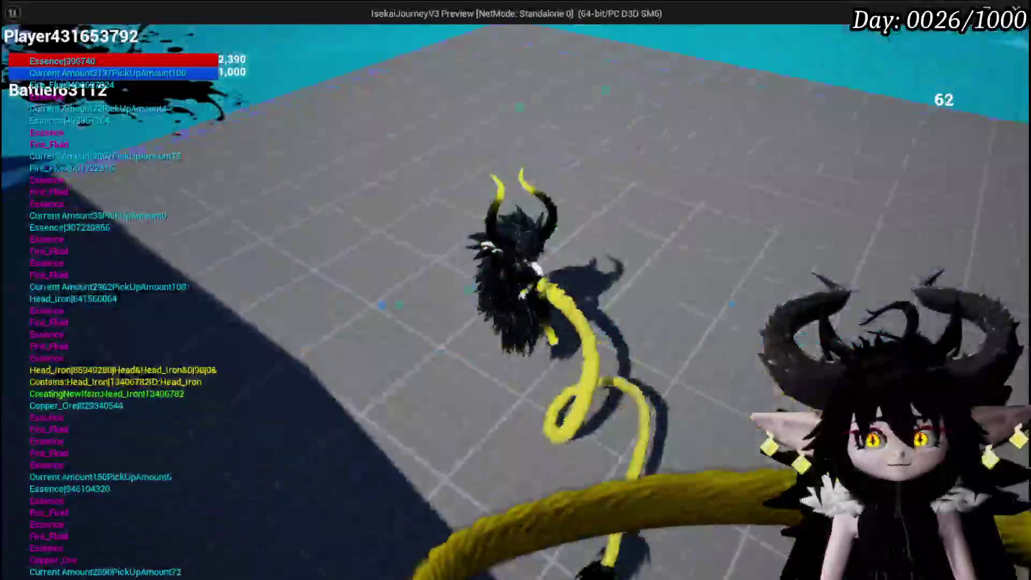
key(w)
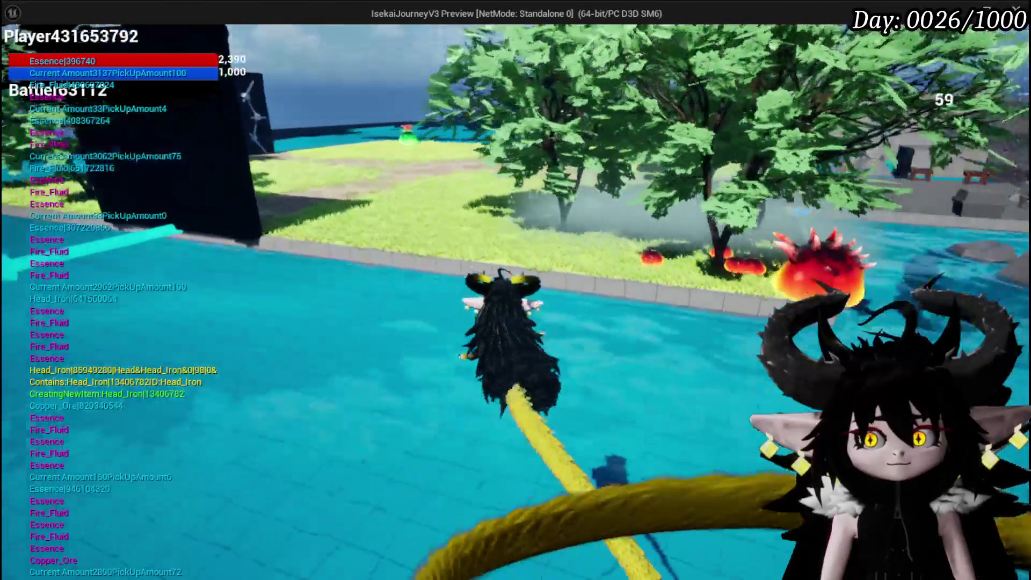
key(w)
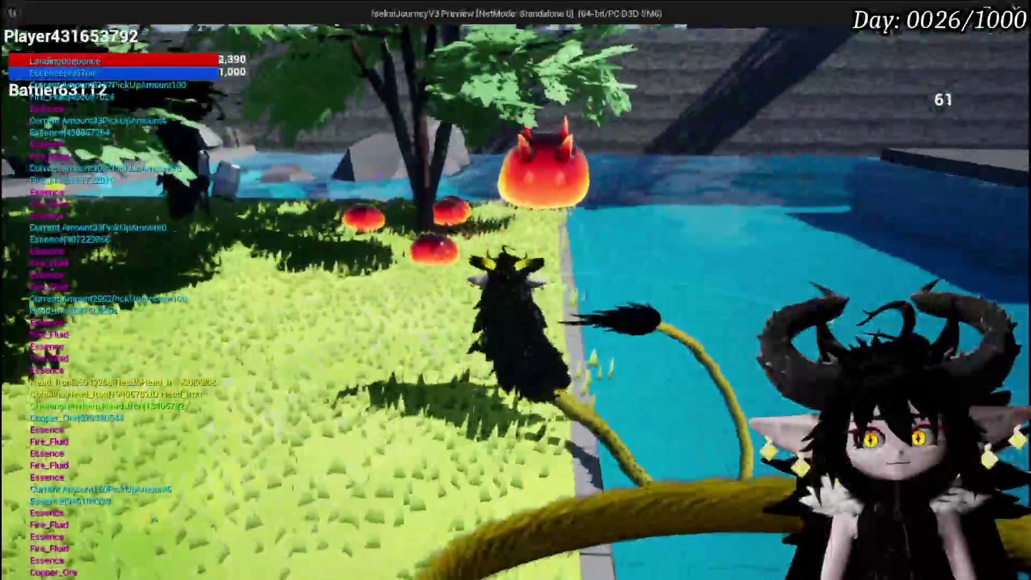
key(w)
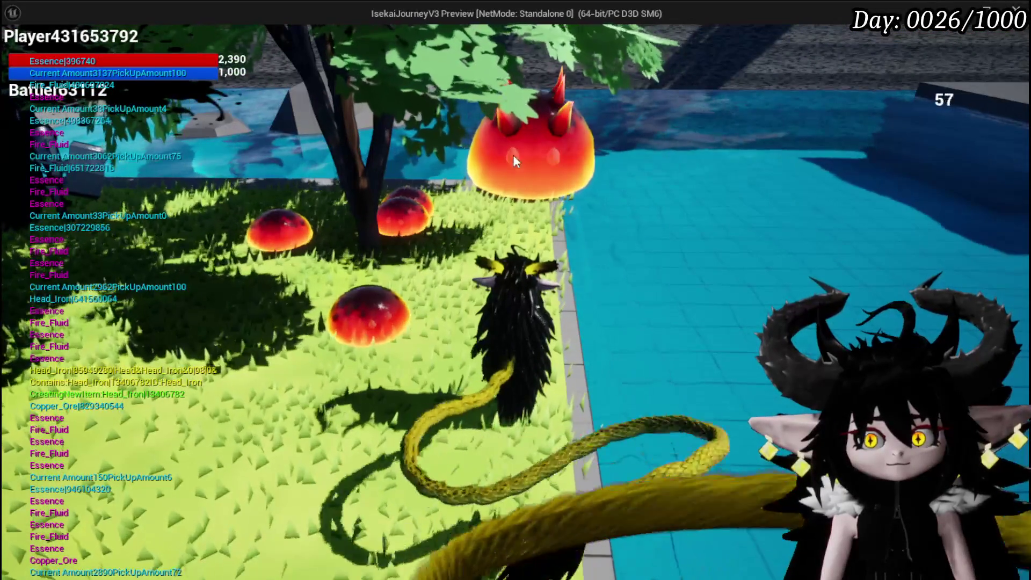
mouse_move(595, 158)
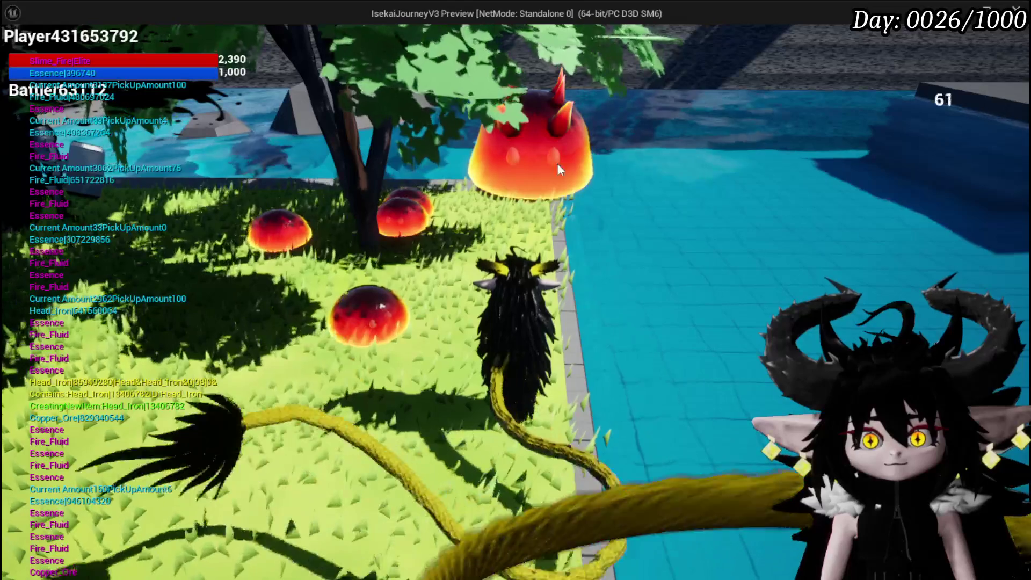
mouse_move(560, 159)
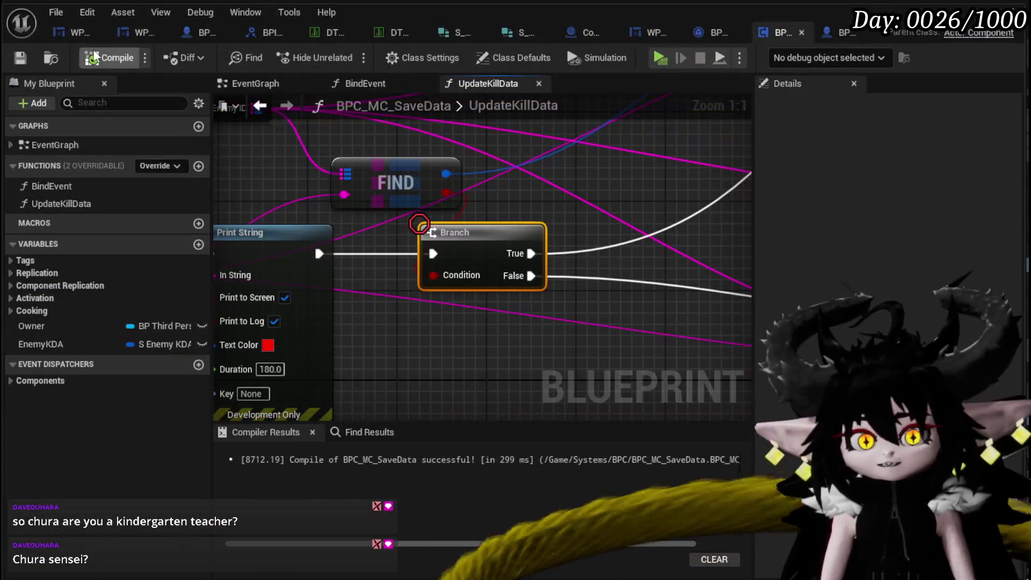
Delete the stray reroute after ADD and move the ADD and Make S KDA nodes left
key(F10)
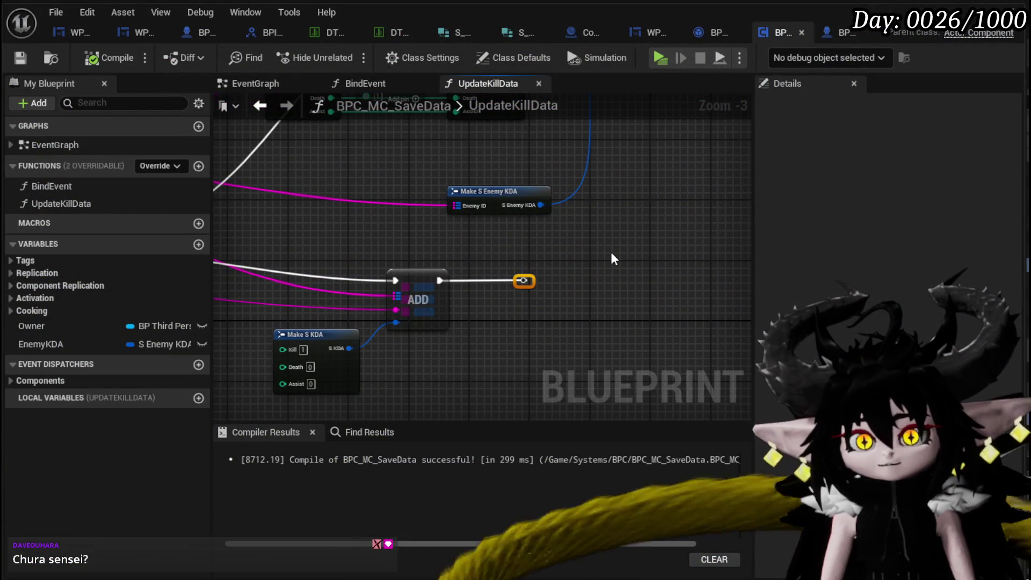
key(Delete)
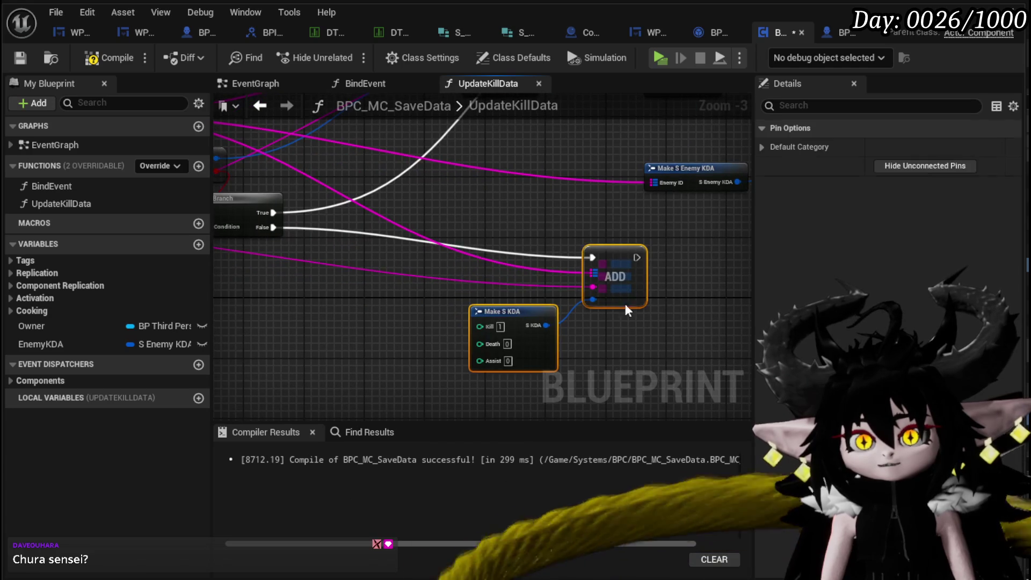
drag(623, 263, 435, 285)
drag(485, 246, 534, 264)
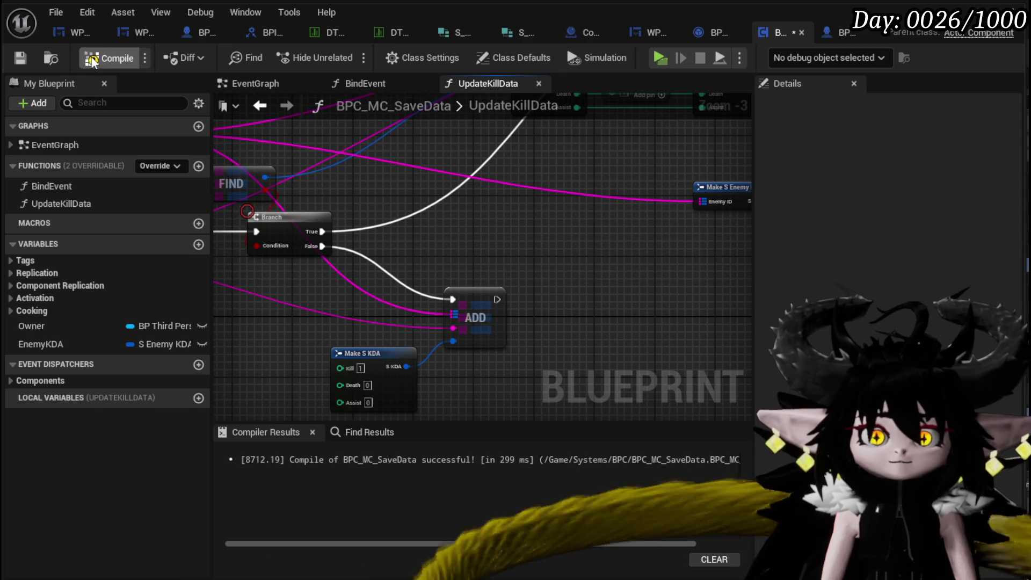
Select the SET EnemyKDA node and review the FIND, Branch, ADD and KDA nodes
mouse_move(503, 215)
mouse_down()
mouse_move(594, 253)
mouse_move(399, 319)
mouse_up()
mouse_move(484, 301)
mouse_down()
mouse_move(561, 237)
mouse_move(505, 278)
mouse_up()
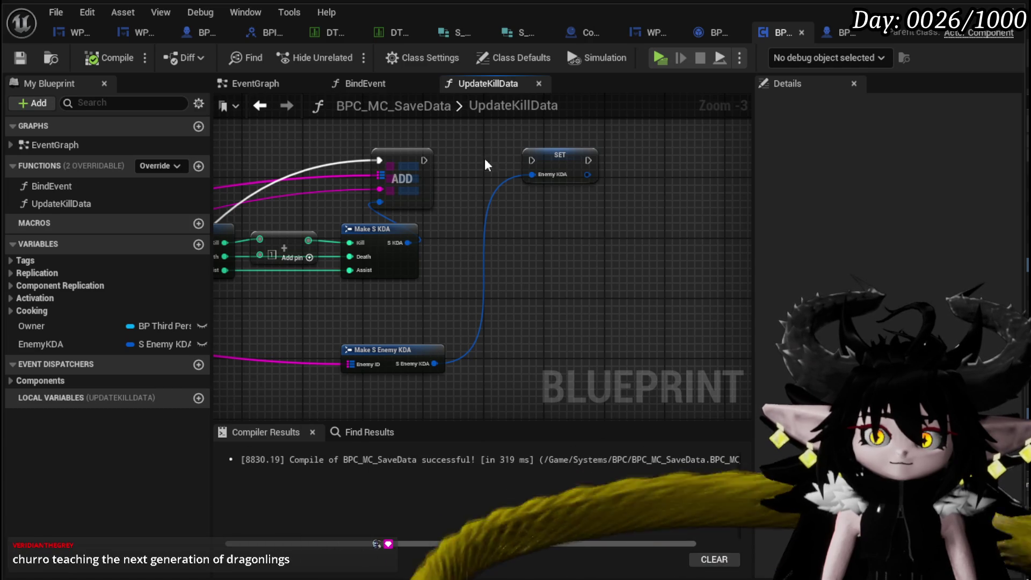
mouse_move(606, 234)
mouse_down()
mouse_move(644, 226)
mouse_move(637, 145)
mouse_move(483, 329)
mouse_up()
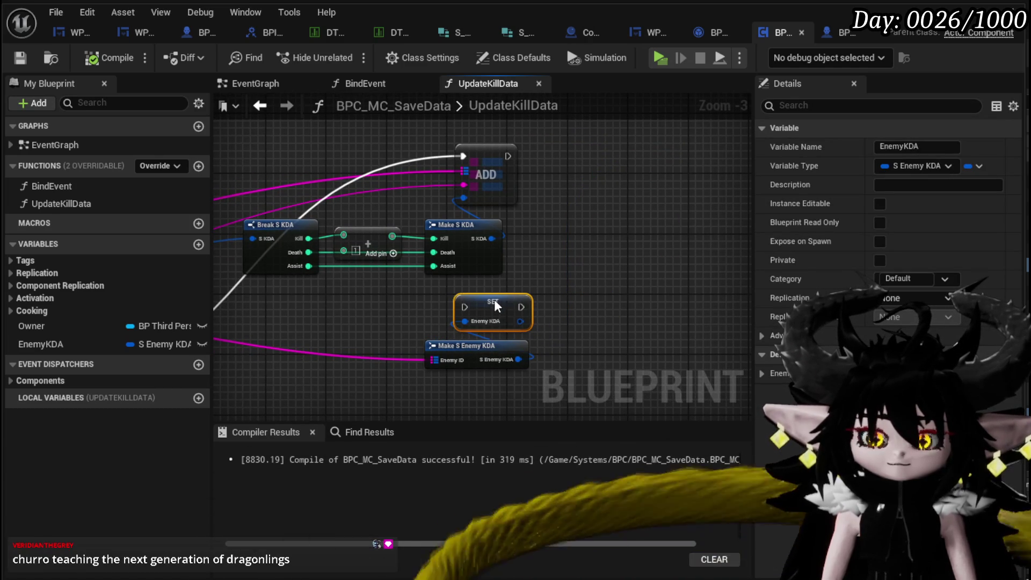
drag(436, 398, 495, 354)
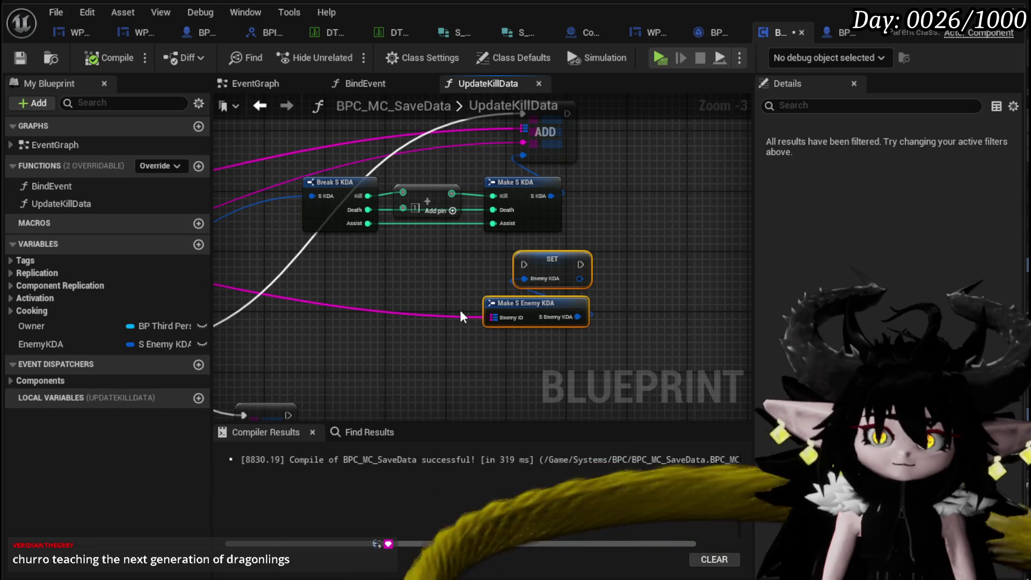
drag(460, 316, 553, 276)
drag(502, 248, 258, 321)
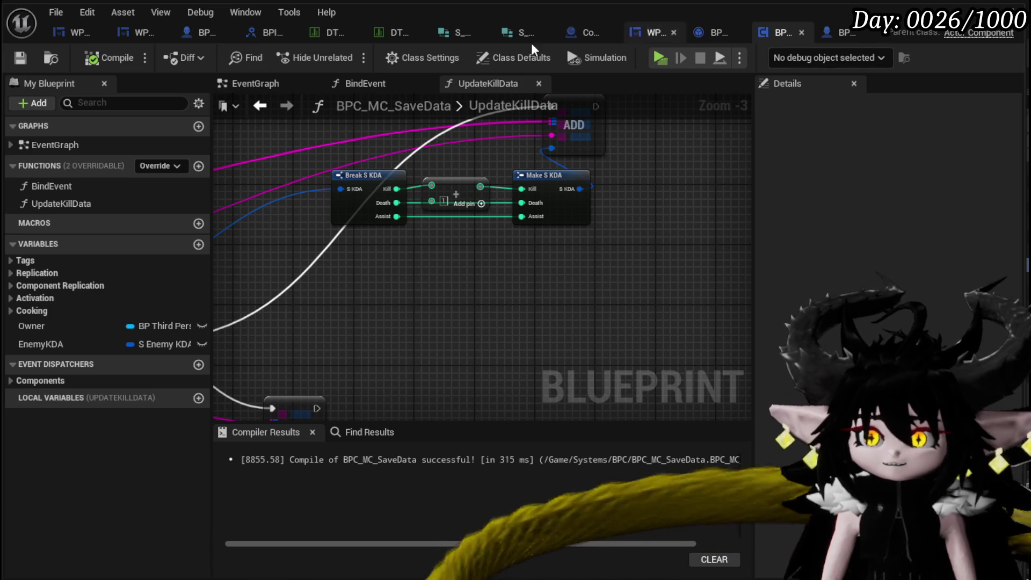
Go to WP_EnemyInspectionToolTipp's SetData graph and locate its Branch and Set KDA nodes
click(192, 33)
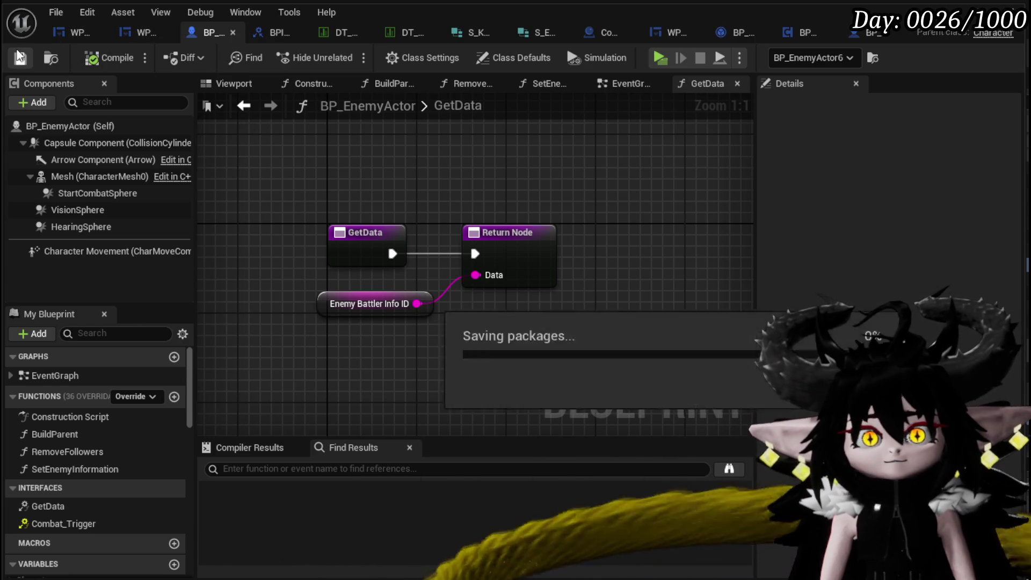
click(137, 33)
scroll(720, 262, up, 2)
mouse_move(787, 231)
mouse_down()
mouse_move(835, 212)
mouse_move(945, 216)
mouse_move(773, 196)
mouse_up()
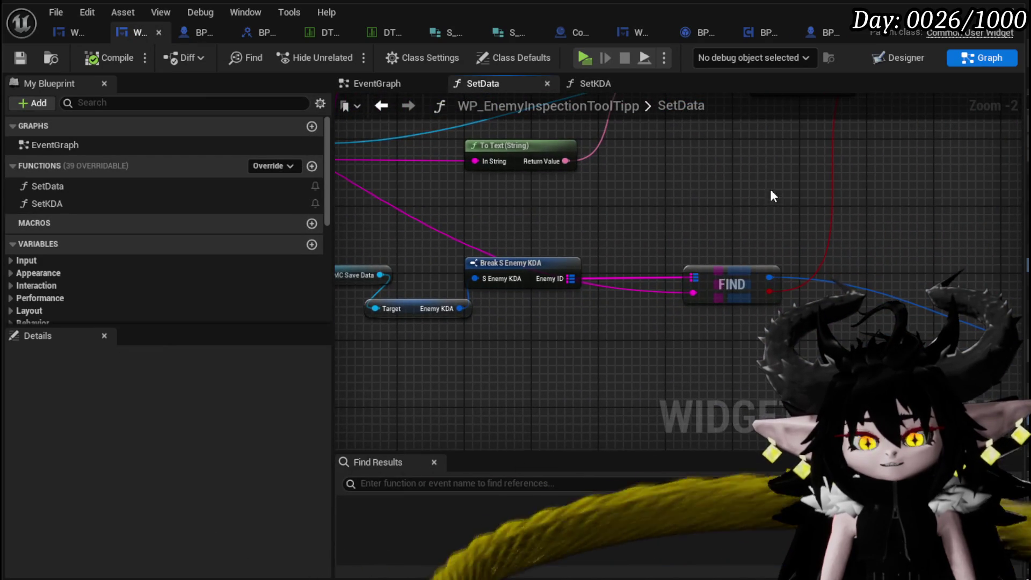
mouse_move(743, 237)
mouse_down()
mouse_move(540, 260)
mouse_move(426, 306)
mouse_move(423, 293)
mouse_up()
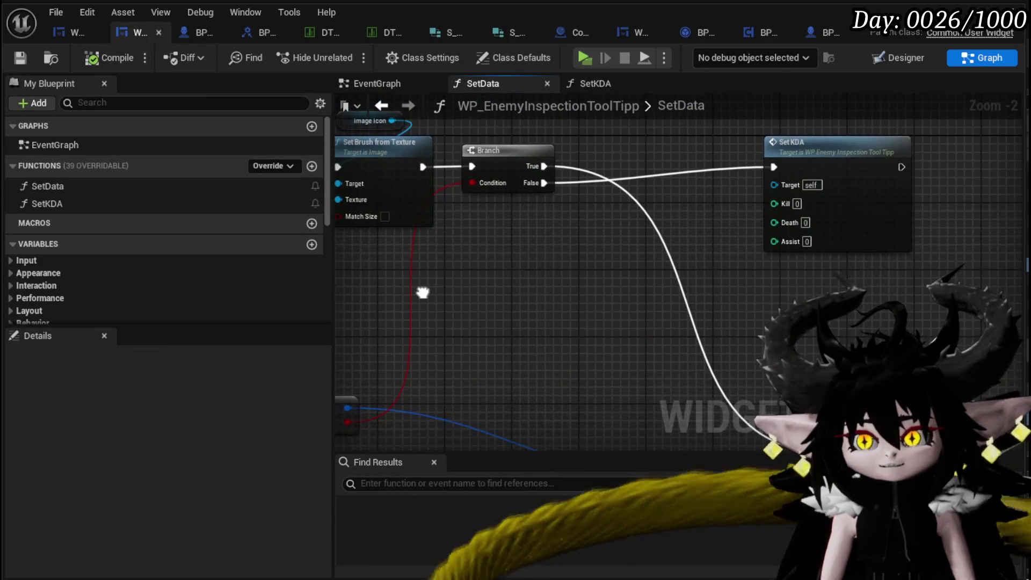
Nudge the Set KDA node slightly and add a breakpoint on the Branch node
click(854, 208)
drag(855, 211, 862, 228)
mouse_move(544, 289)
mouse_down()
mouse_move(810, 240)
mouse_move(515, 269)
mouse_move(738, 246)
mouse_move(913, 290)
mouse_move(898, 274)
mouse_move(654, 245)
mouse_up()
right_click(666, 169)
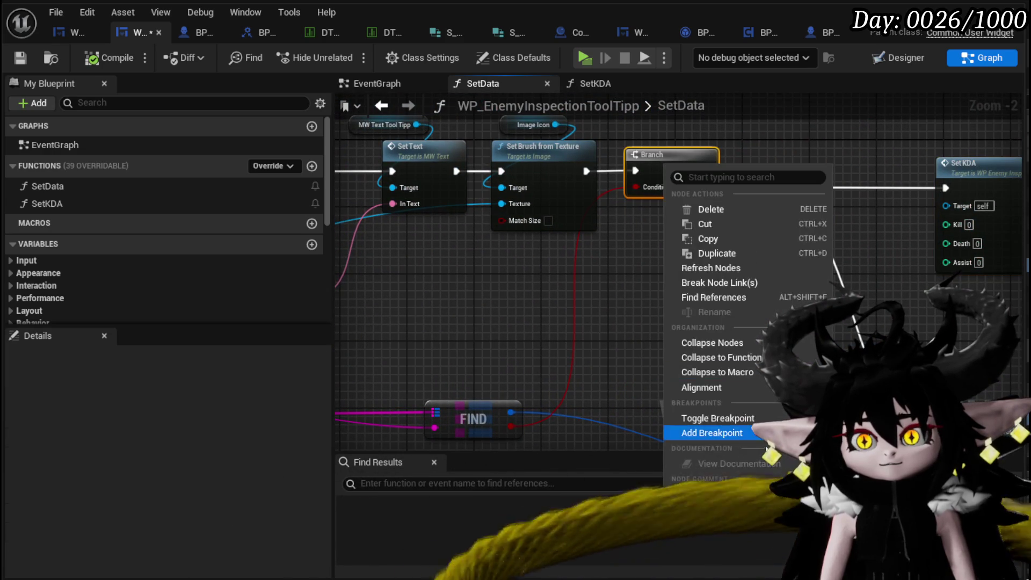
click(727, 432)
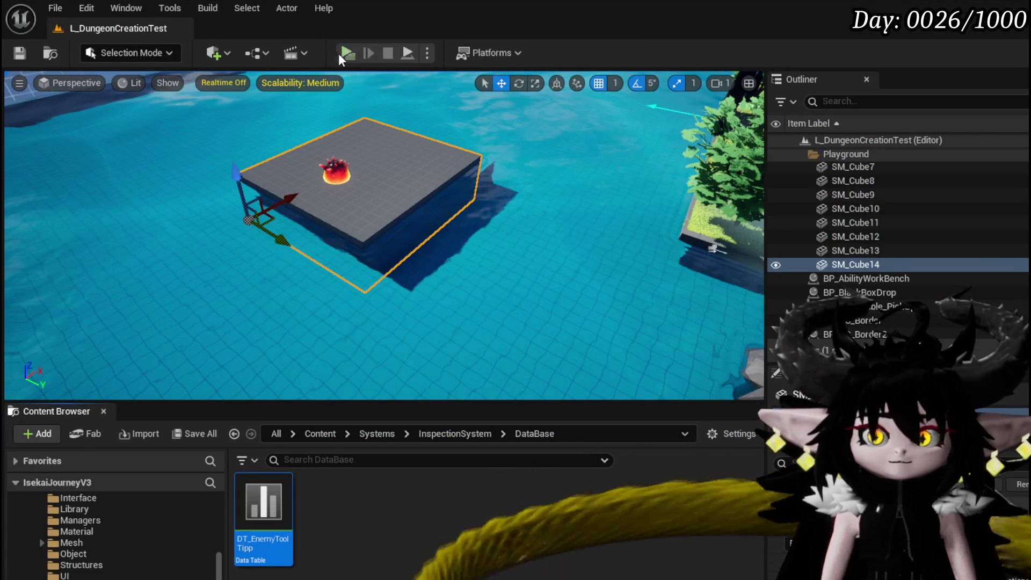
Play until the SetData breakpoint hits, resume, and walk onto the grey ground into a slime battle
click(340, 53)
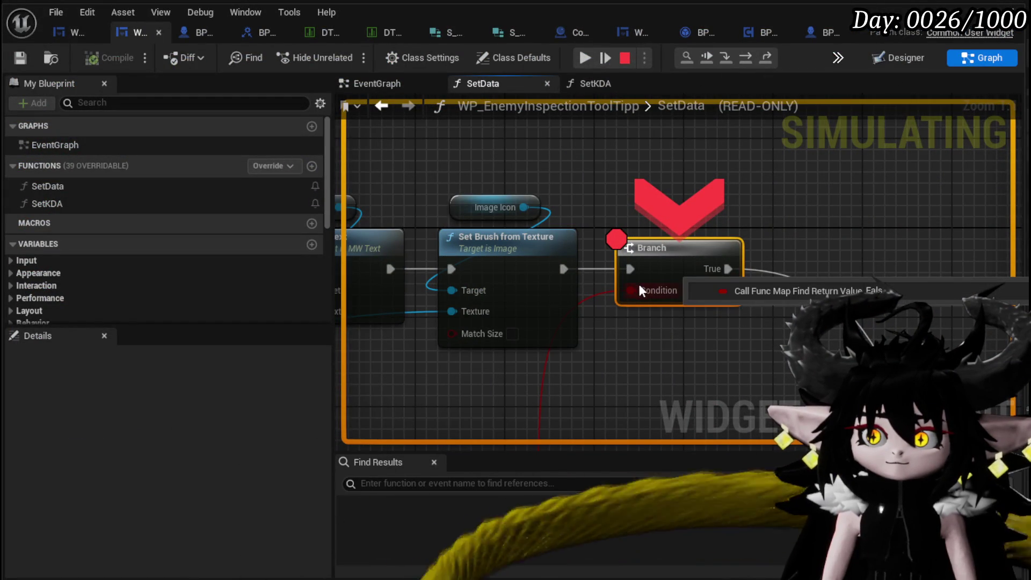
click(586, 57)
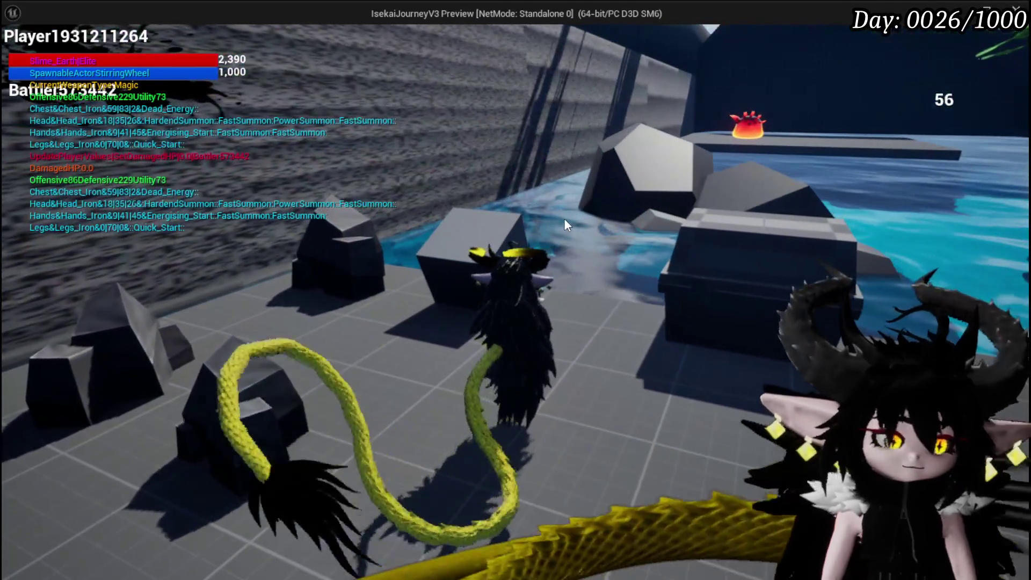
click(564, 218)
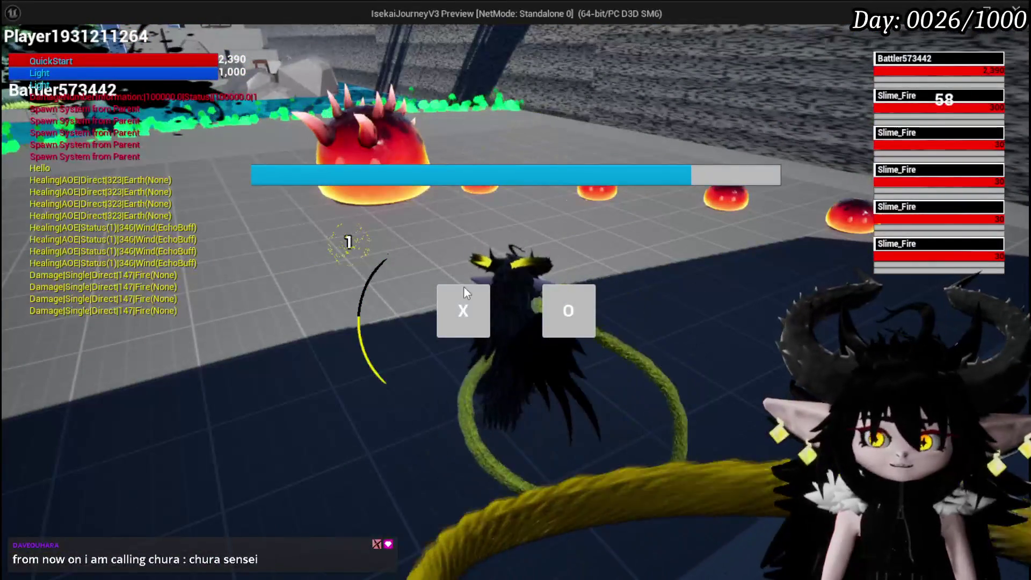
Win the battle with Splash Move, then run to the red slime to hit the SetData breakpoint
click(462, 290)
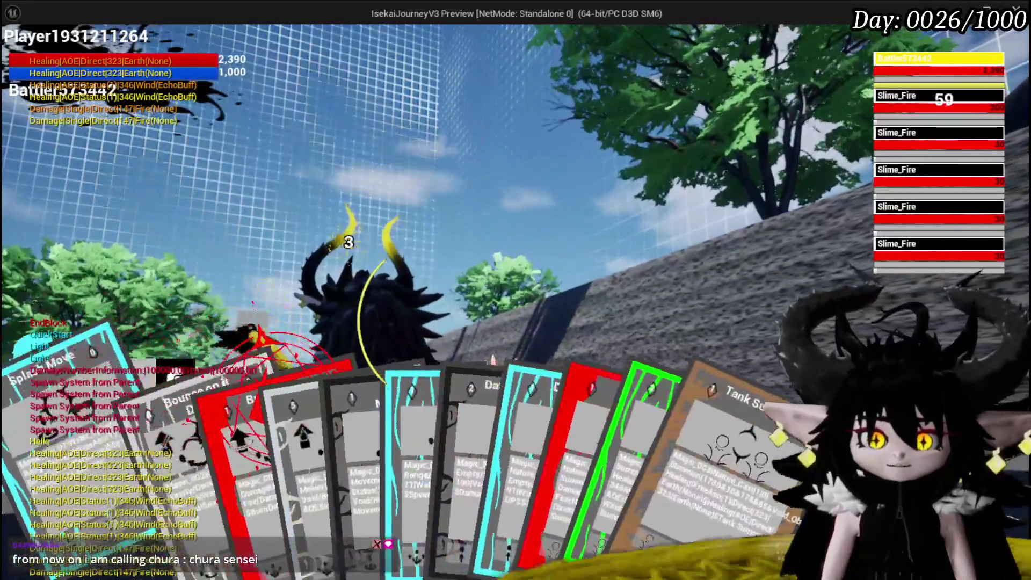
click(465, 422)
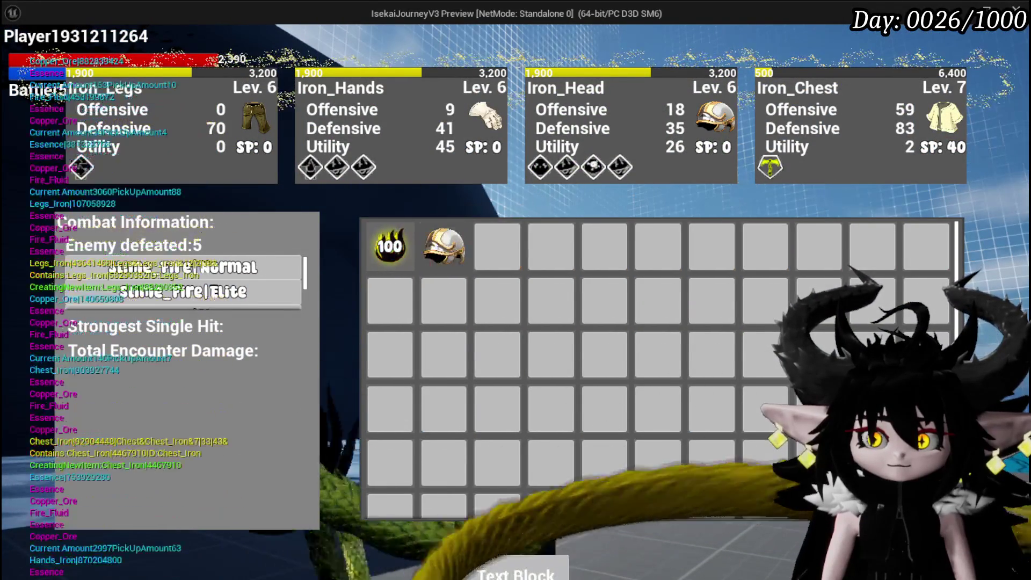
key(w)
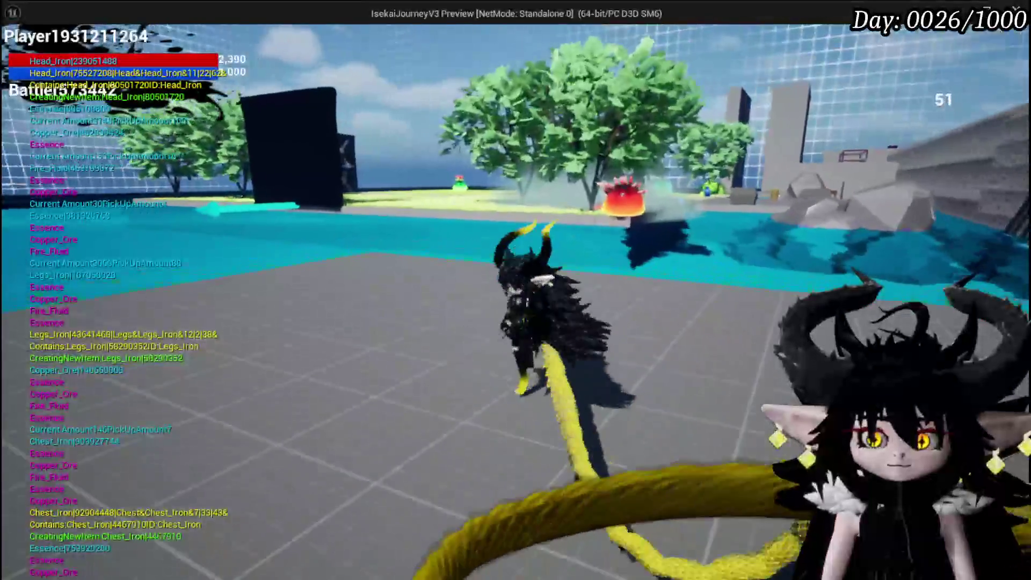
key(w)
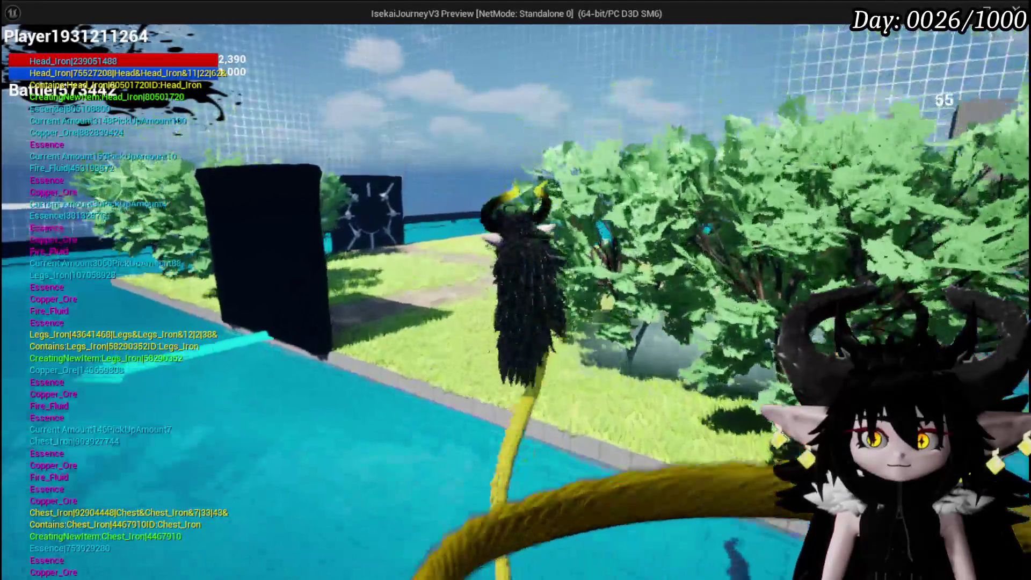
key(w)
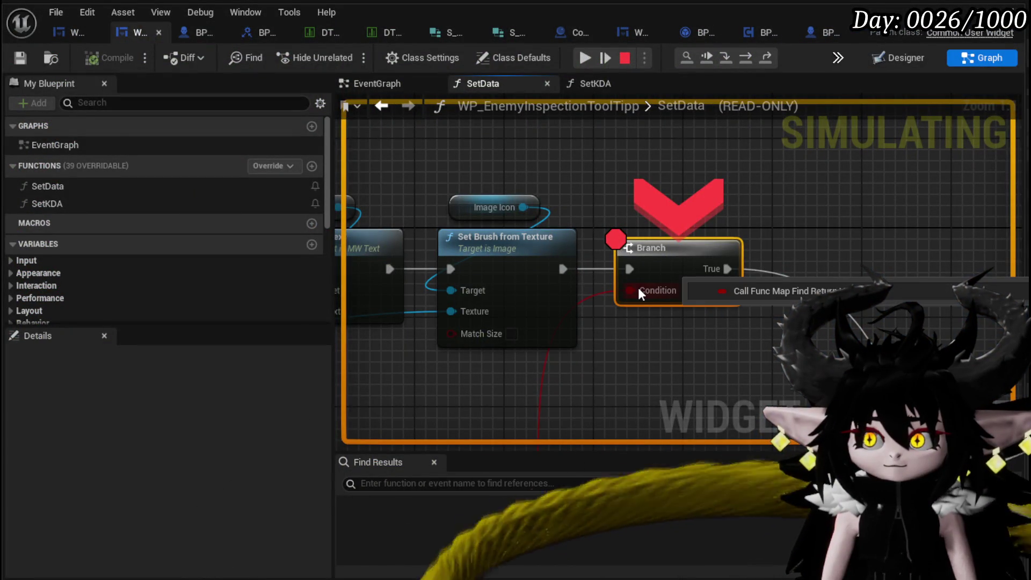
Trace the SetData wiring from FIND and Break S Enemy KDA back to its inputs, then resume
scroll(638, 288, down, 3)
drag(623, 361, 710, 178)
drag(514, 249, 657, 258)
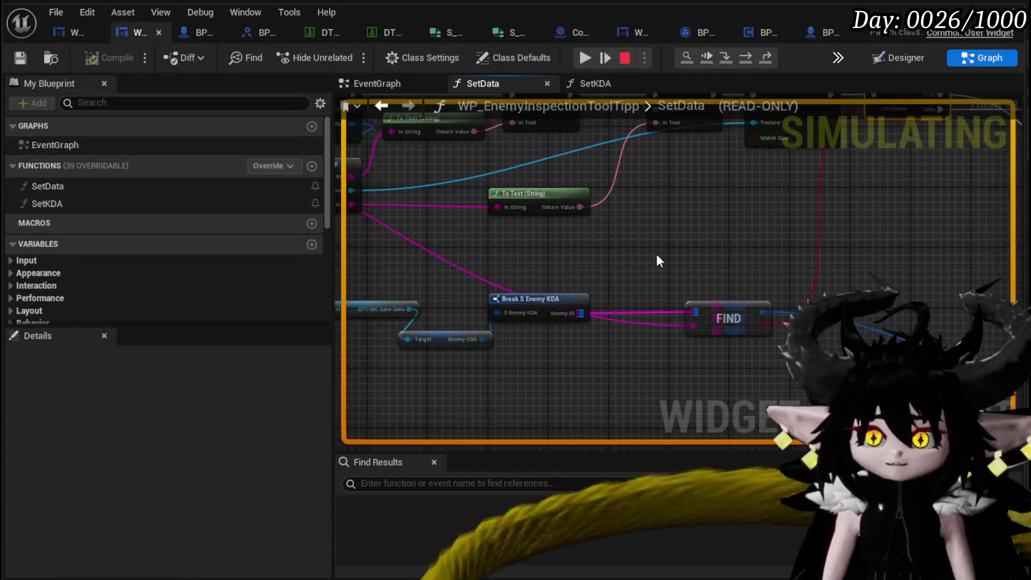
drag(575, 243, 778, 248)
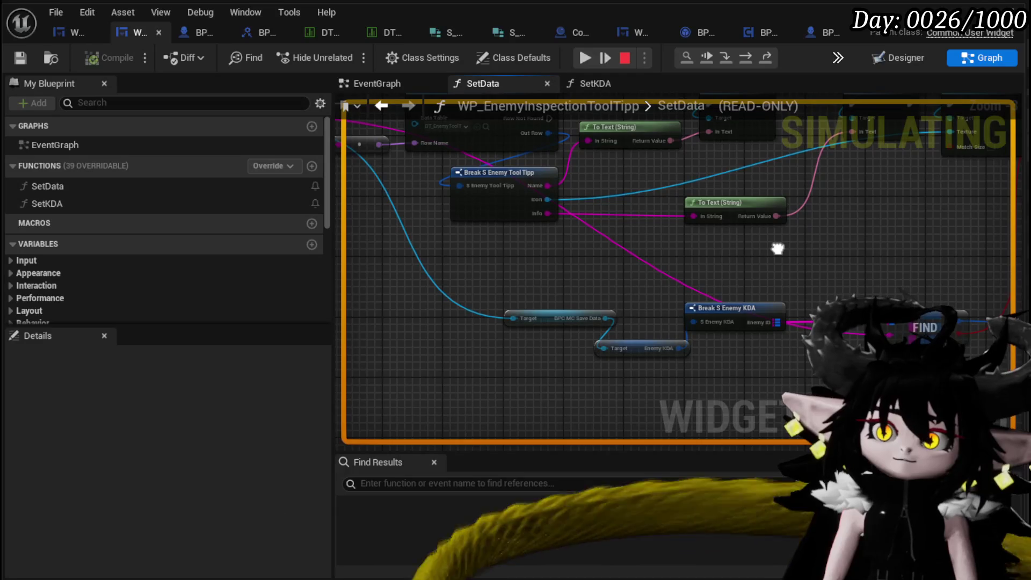
mouse_move(549, 282)
mouse_down()
mouse_move(614, 309)
mouse_move(695, 323)
mouse_up()
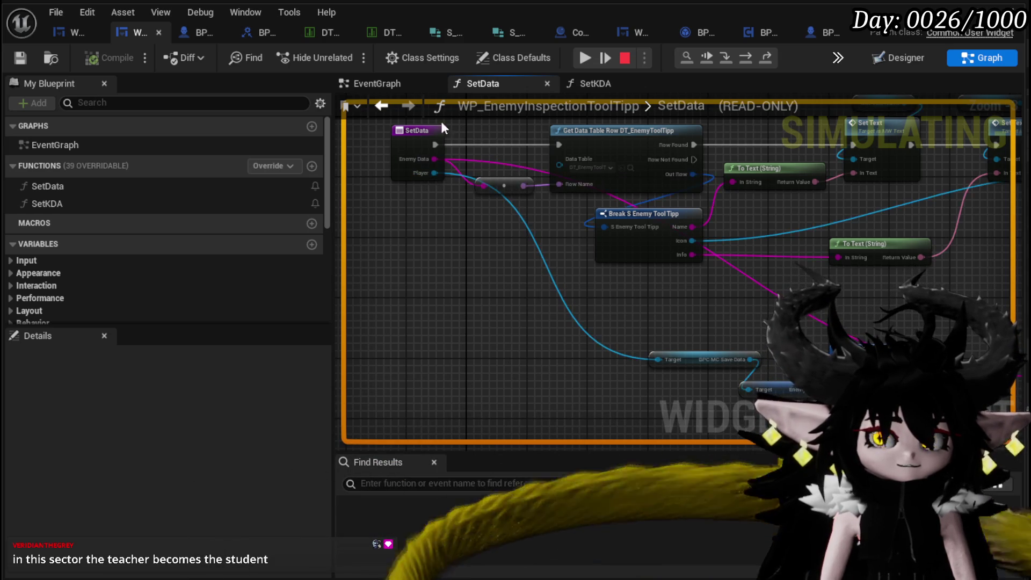
click(580, 57)
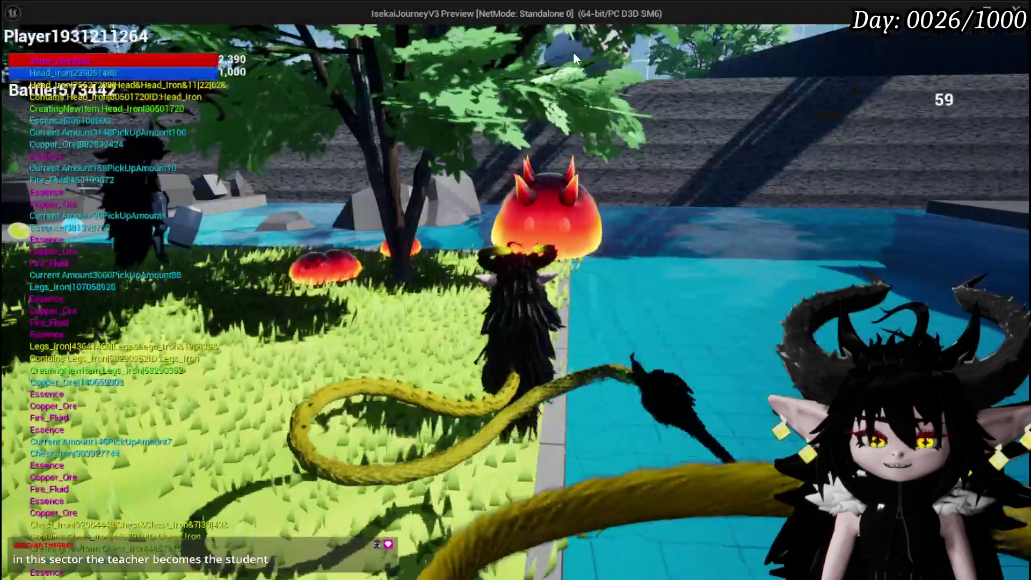
Stop the preview and show the Print String and Set Data nodes in WP_Inspection's LineTraceTick
key(Escape)
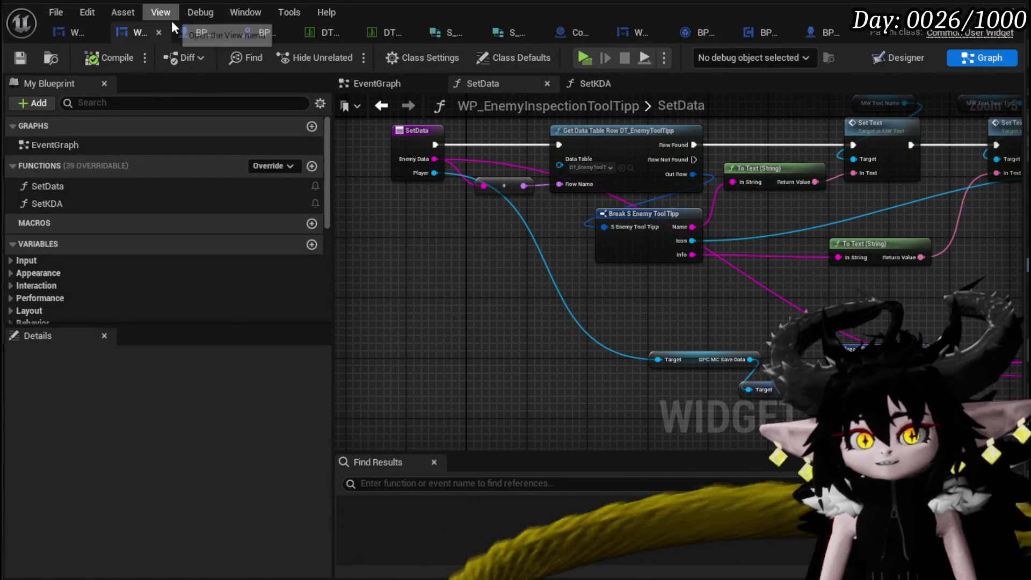
click(68, 32)
scroll(670, 249, up, 2)
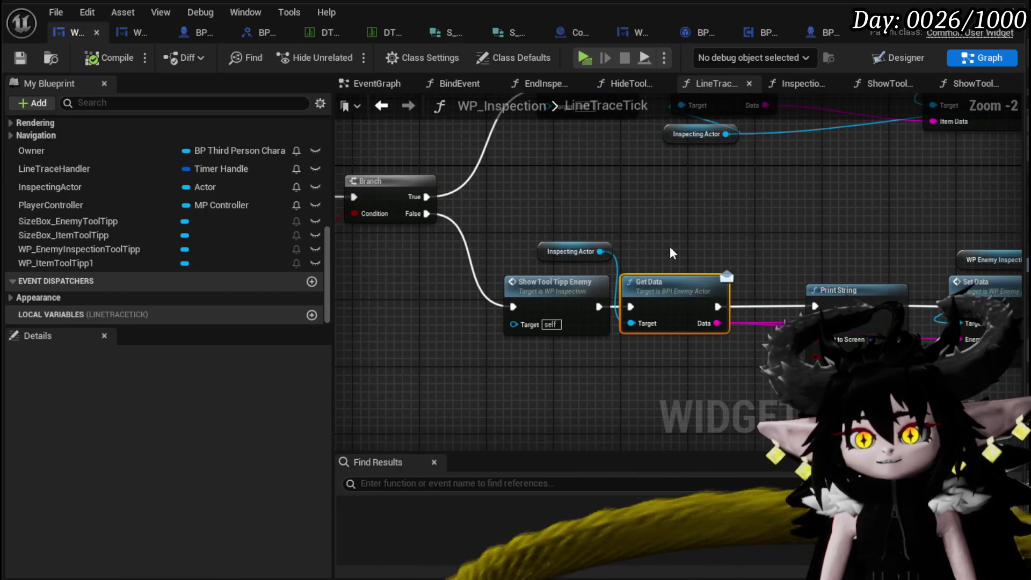
drag(669, 246, 463, 217)
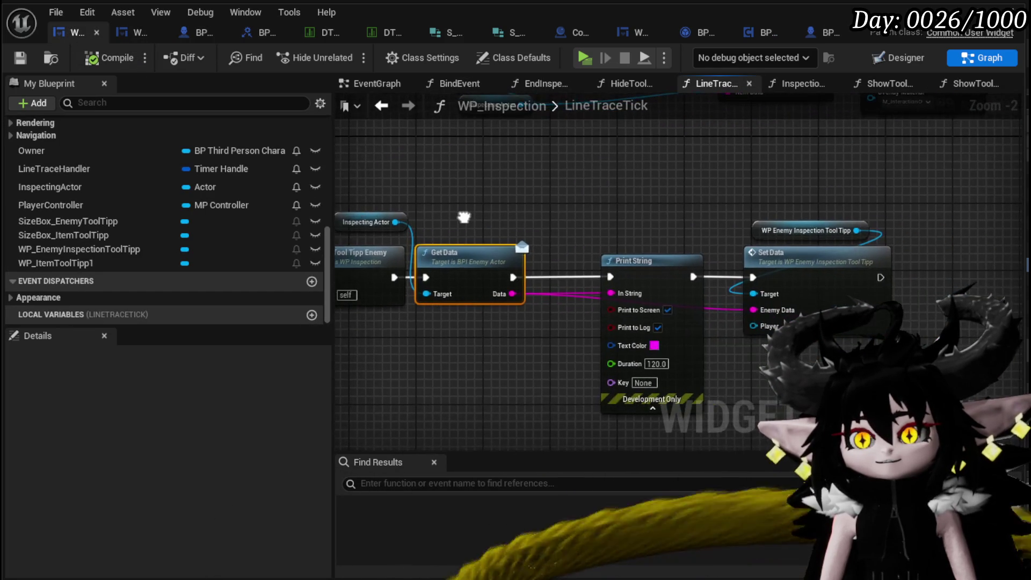
Add a Get Owner node and wire it into Set Data's Player input
drag(733, 321, 532, 265)
mouse_move(31, 150)
mouse_down()
mouse_move(591, 314)
mouse_move(553, 299)
mouse_move(561, 275)
mouse_up()
click(584, 326)
click(618, 293)
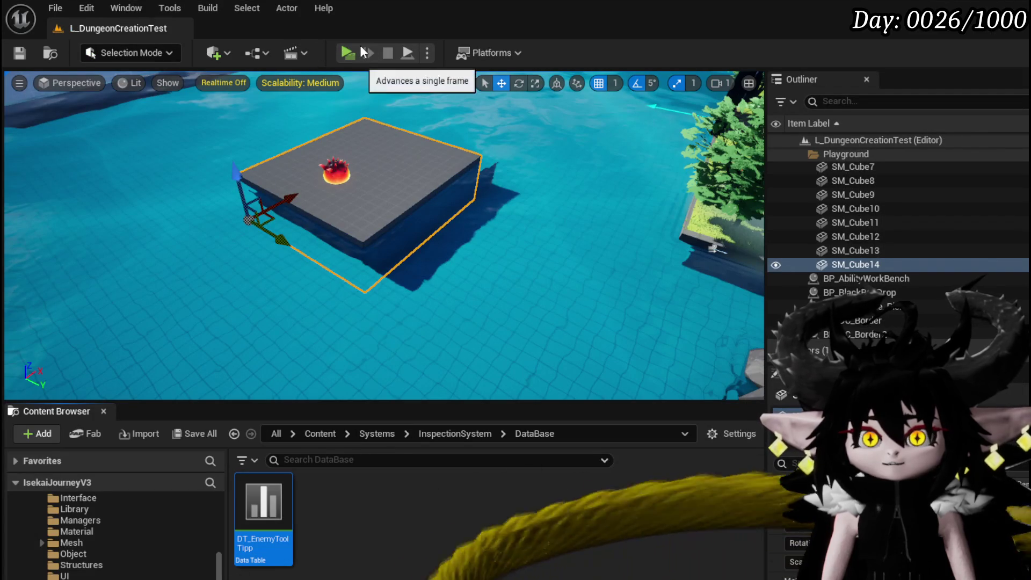
Start a fresh play session and defeat the slimes by playing Splash Move twice on them
click(355, 53)
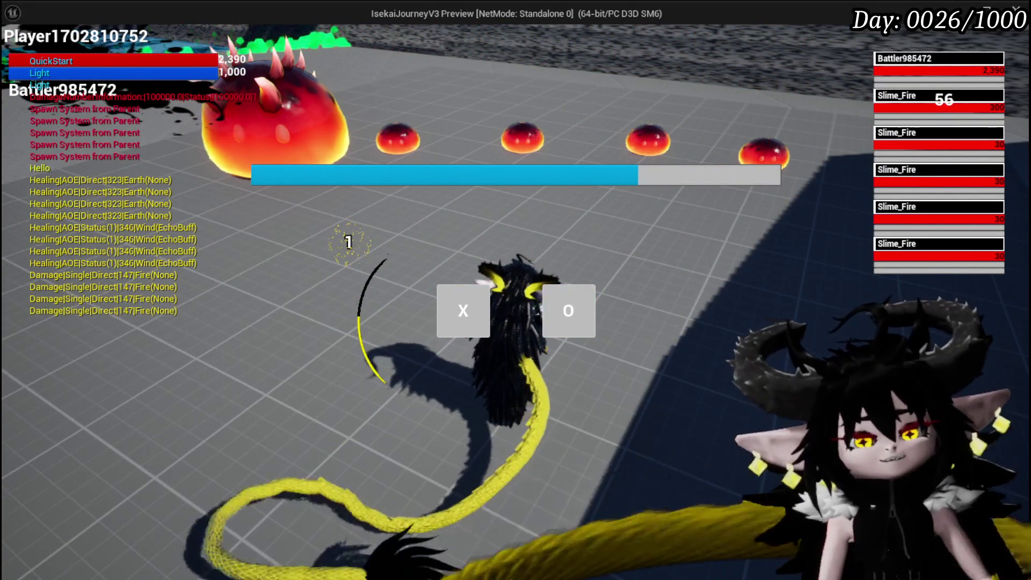
click(486, 299)
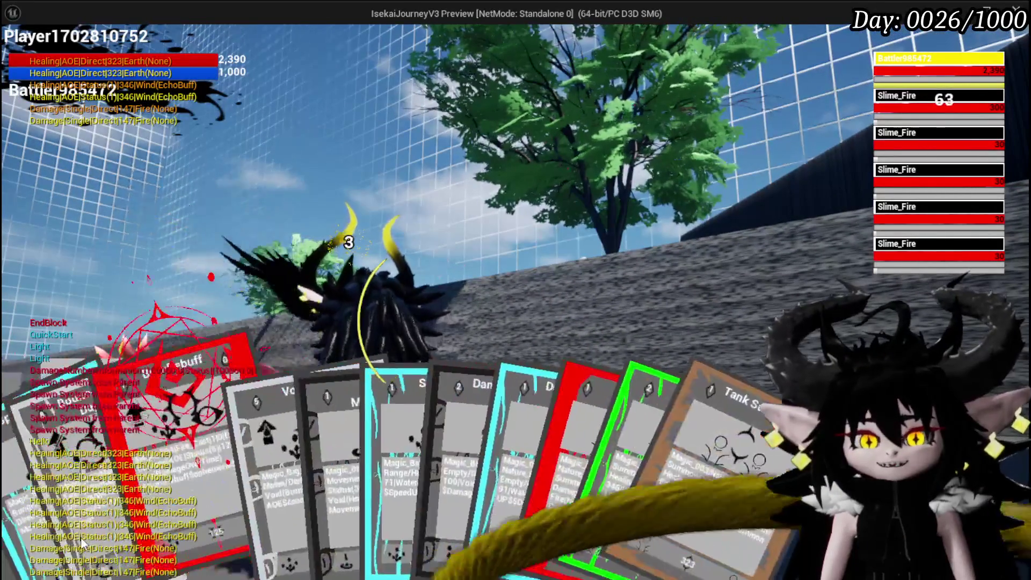
click(44, 502)
click(473, 352)
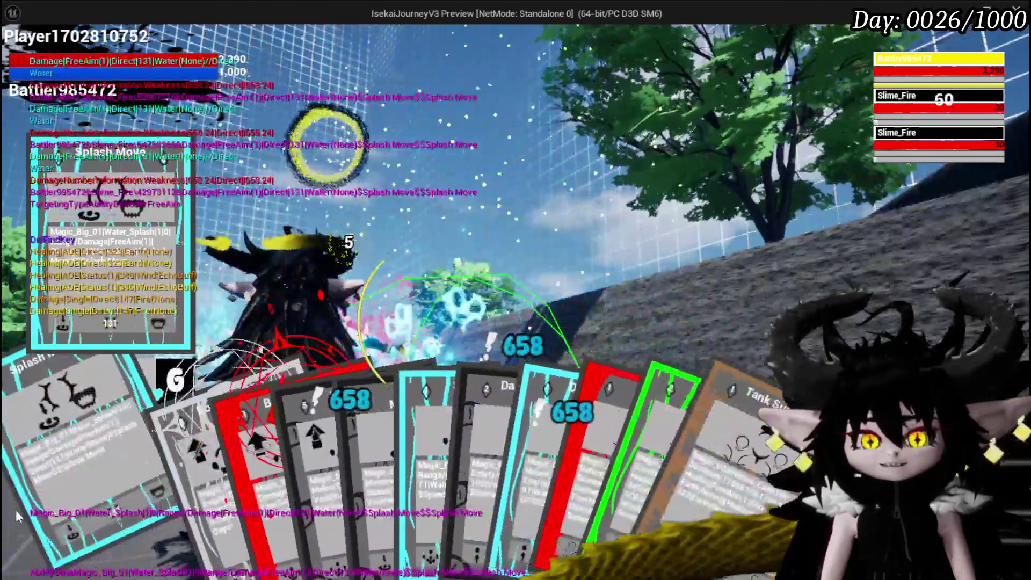
click(15, 510)
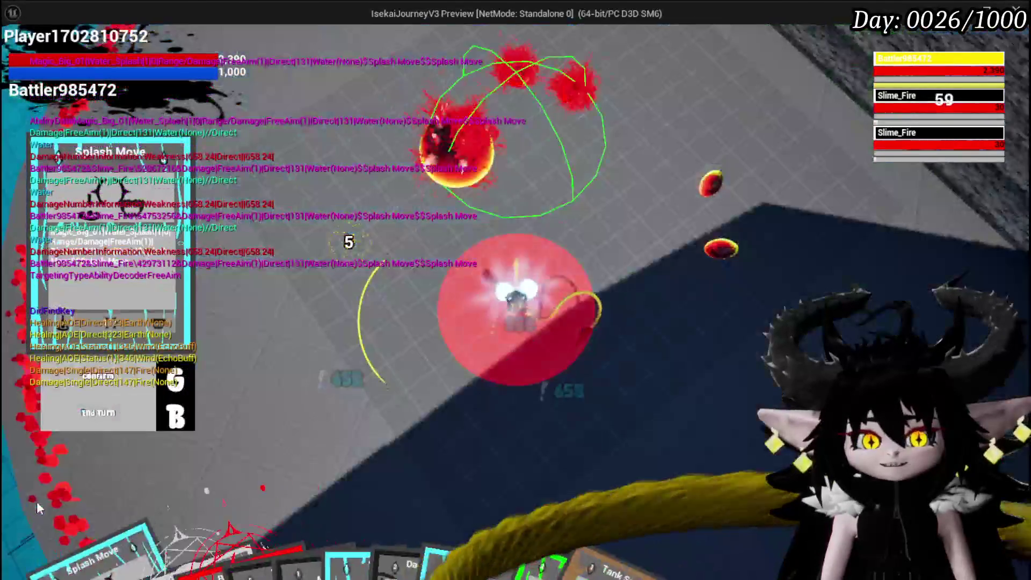
click(434, 407)
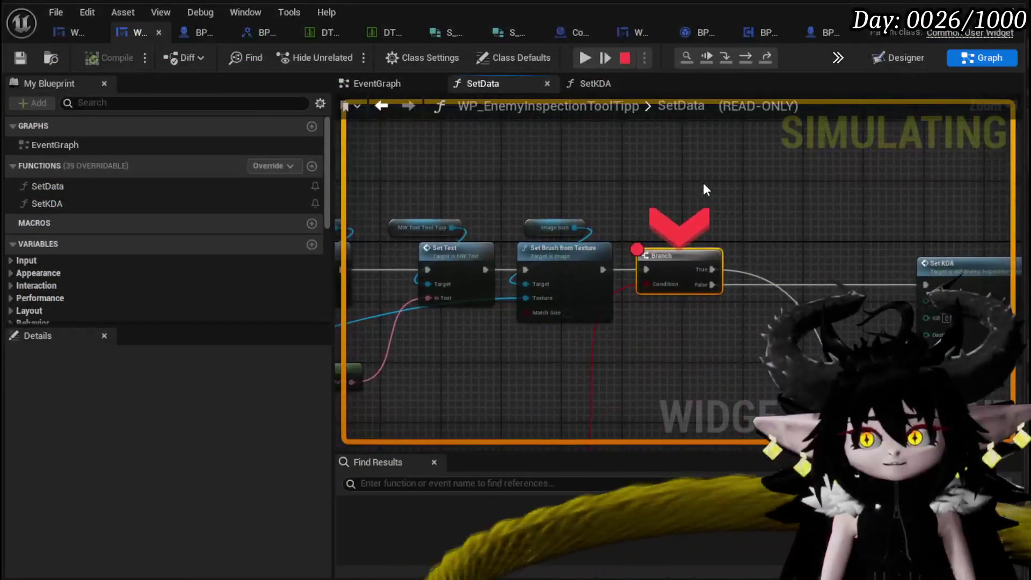
Remove the SetData Branch breakpoint and resume until Fire Slime Elite's card shows Kill: 1, Death: 0, Assist: 0
mouse_move(626, 295)
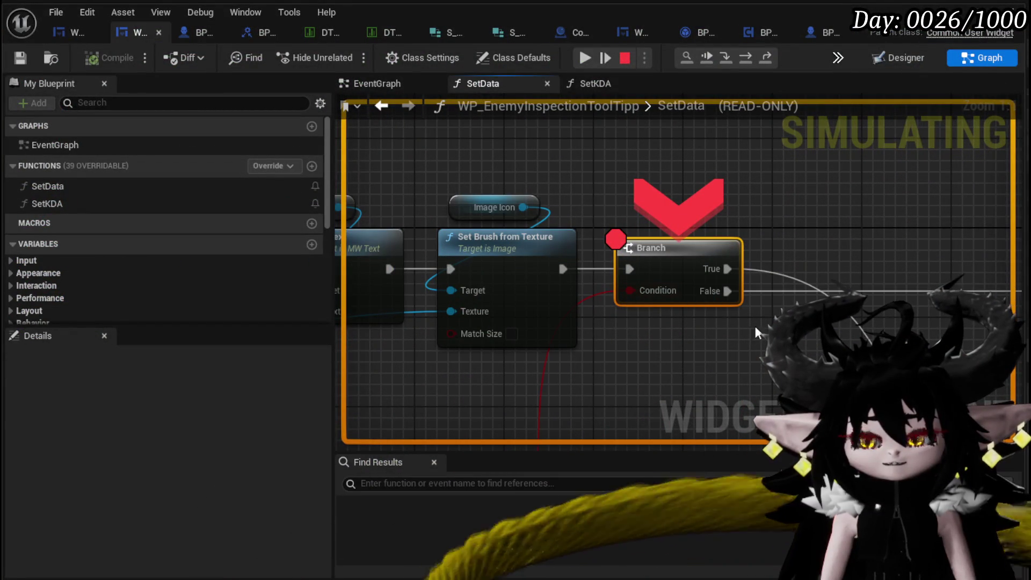
click(593, 60)
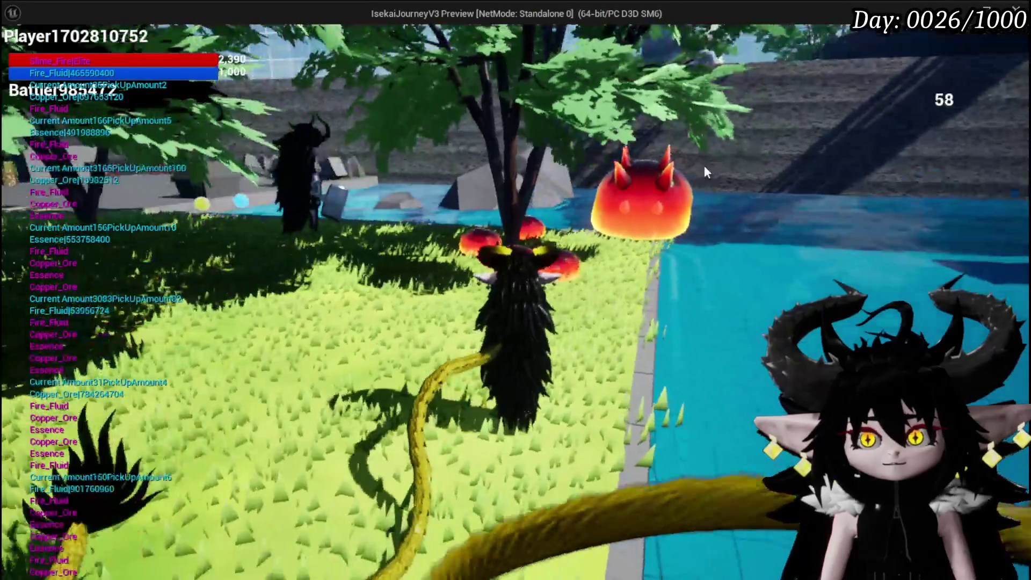
mouse_move(689, 210)
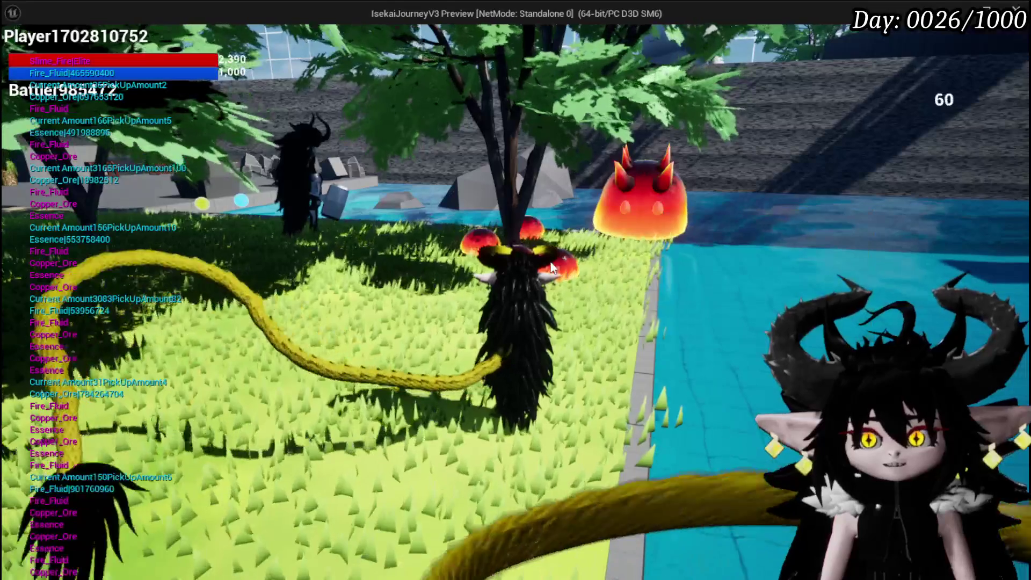
mouse_move(498, 242)
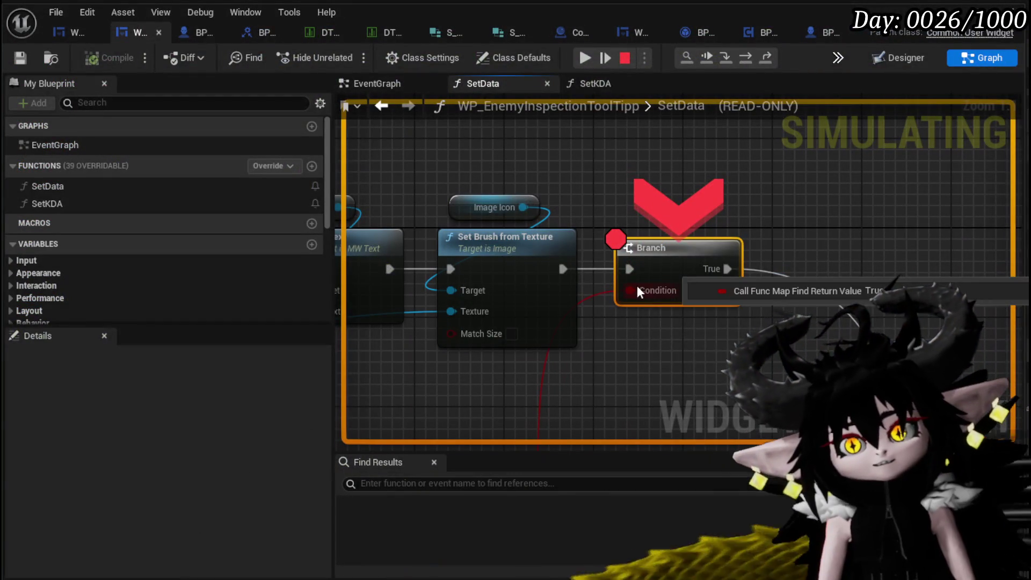
right_click(643, 260)
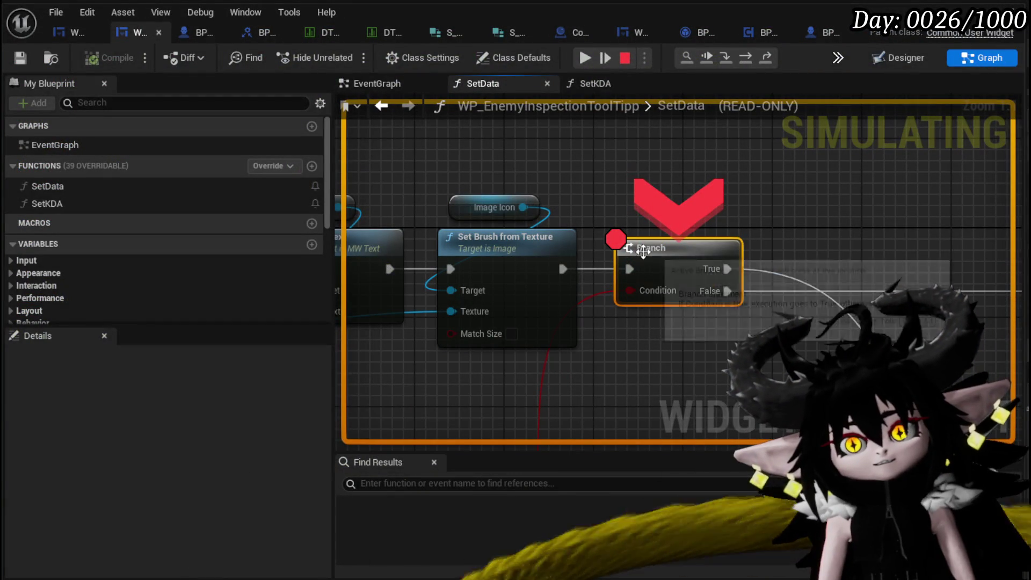
click(686, 329)
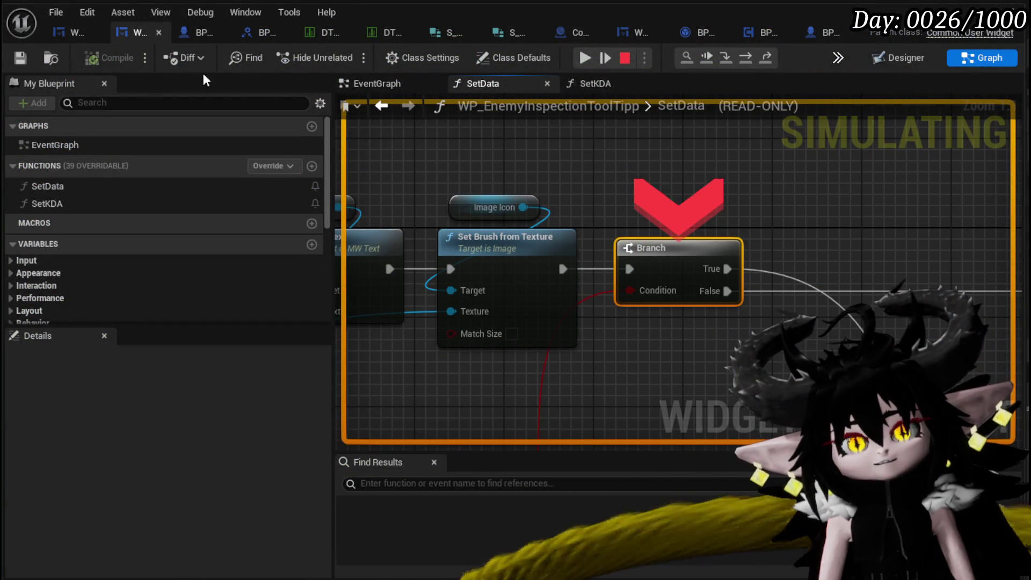
click(584, 57)
mouse_move(668, 198)
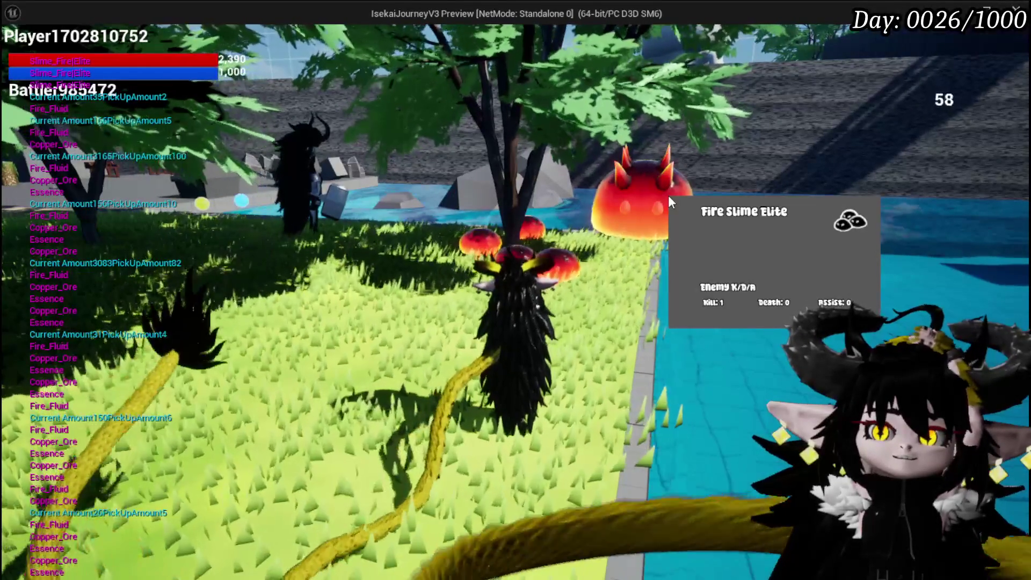
End the play session once the Fire Slime Elite tooltip shows one kill
key(Escape)
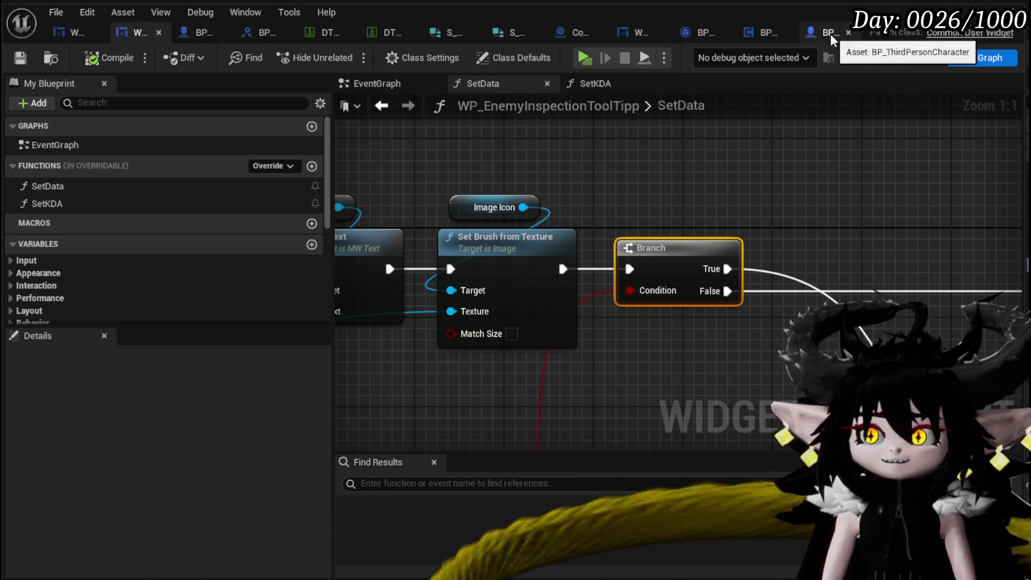
In BPC_MC_SaveData, wire the incremented Add value into Make S KDA's Death pin
click(752, 30)
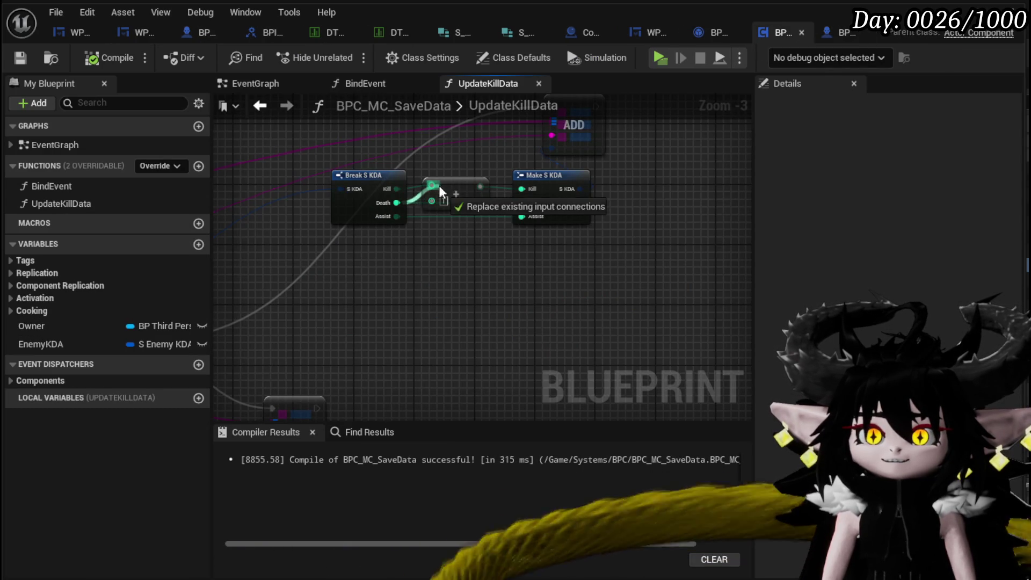
drag(480, 187, 521, 205)
drag(396, 189, 437, 198)
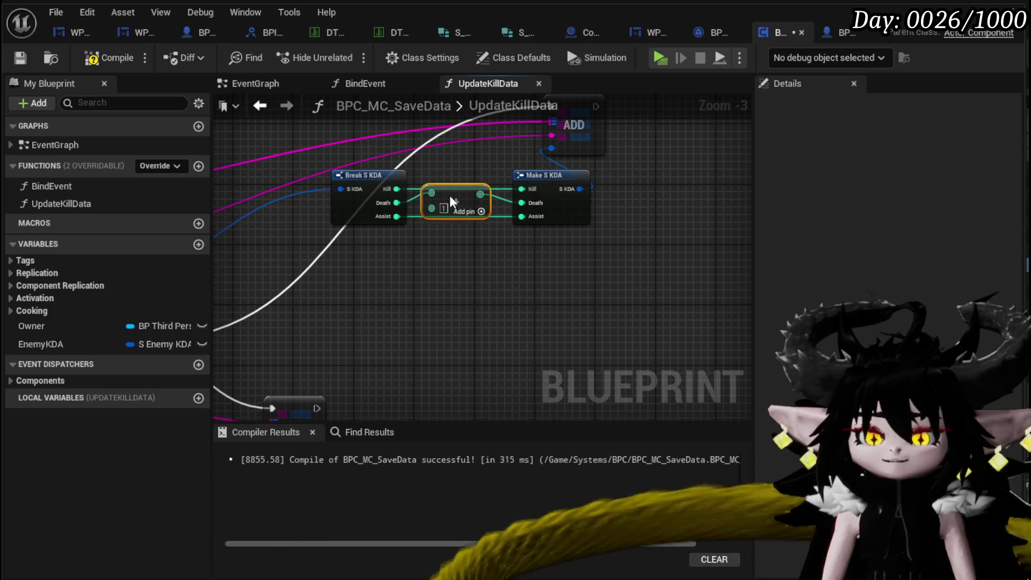
key(ctrl+z)
key(ctrl+z)
key(ctrl+z)
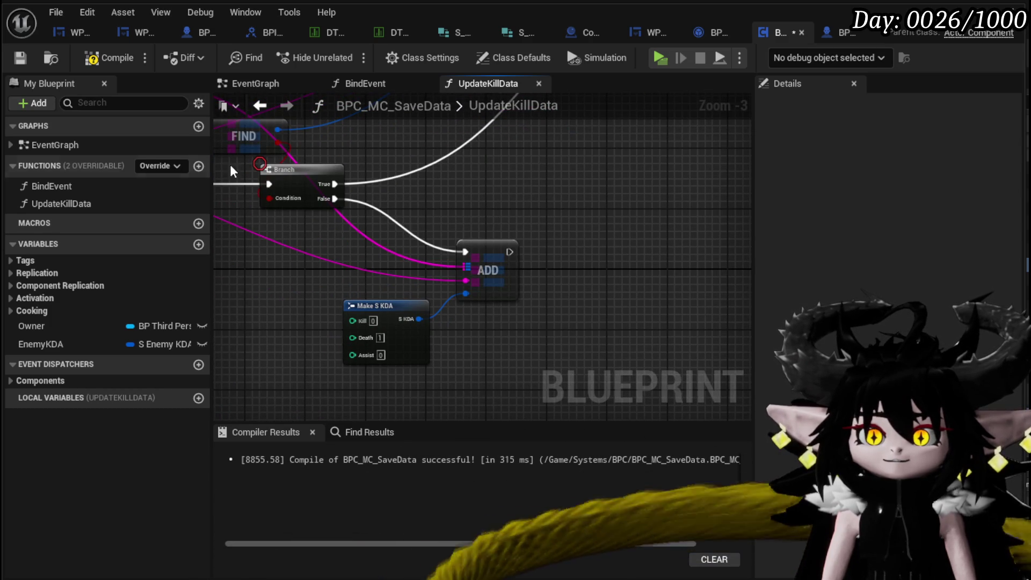
Rename UpdateKillData to UpdateDeathData and compile the save-data blueprint
right_click(54, 204)
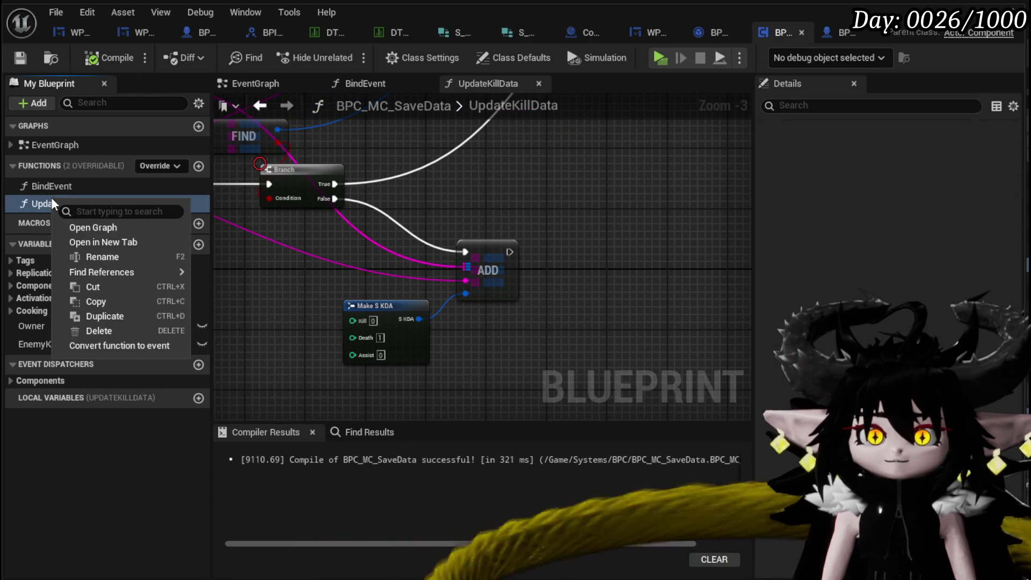
click(120, 255)
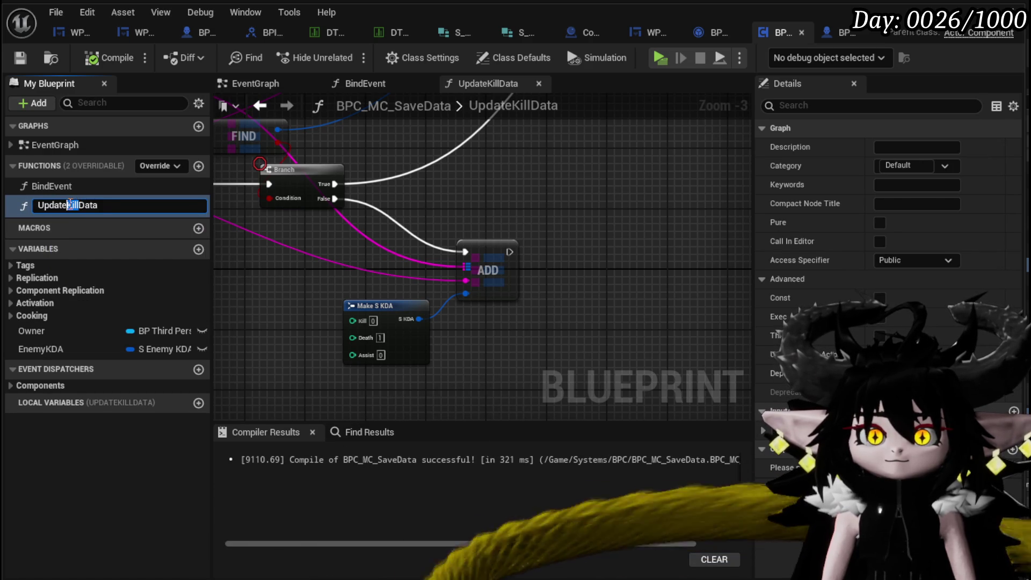
text(eath)
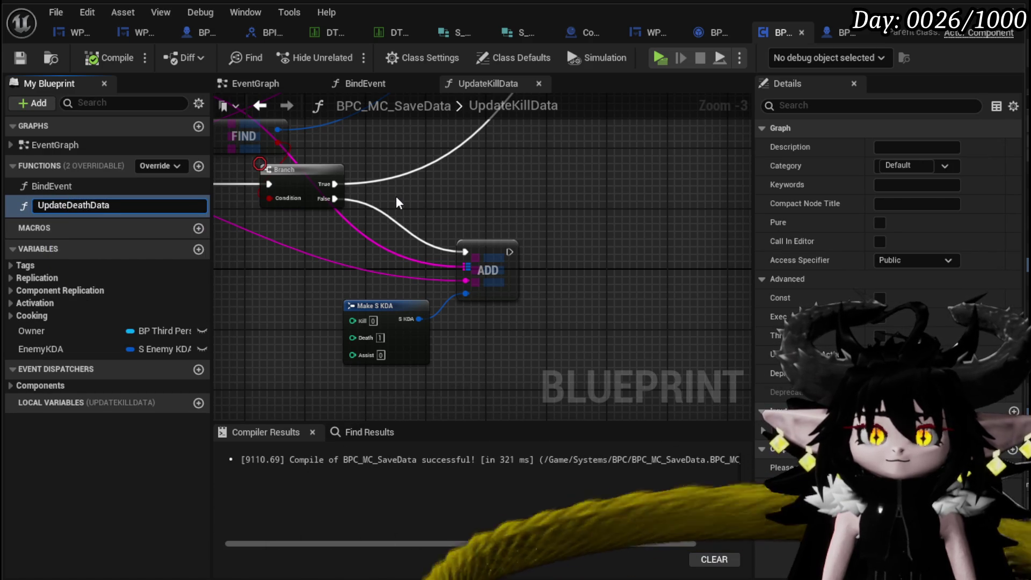
key(Return)
click(109, 57)
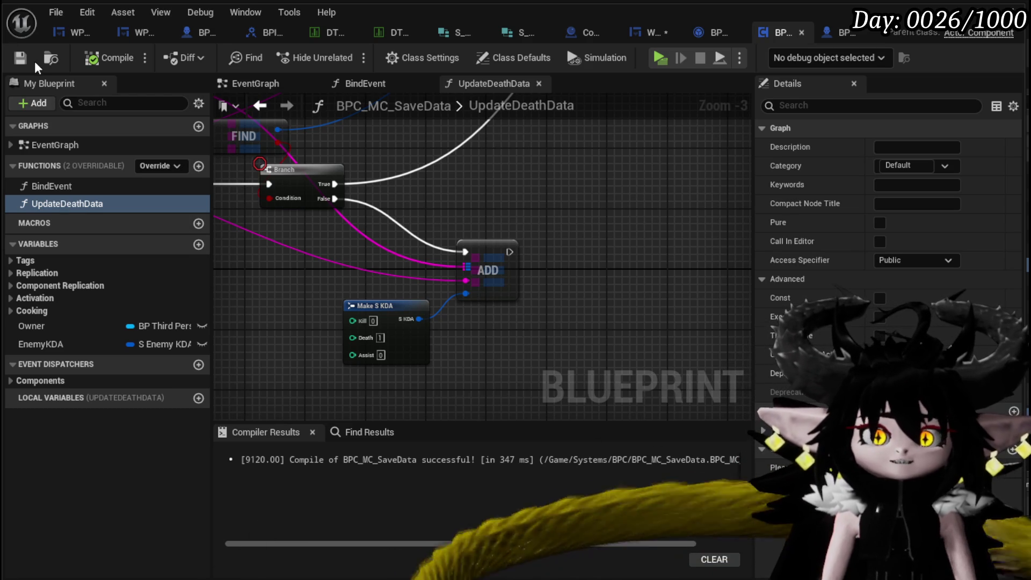
Save the WP_VictoryUI blueprint from its BuildContainer graph
scroll(513, 133, down, 5)
scroll(408, 294, up, 3)
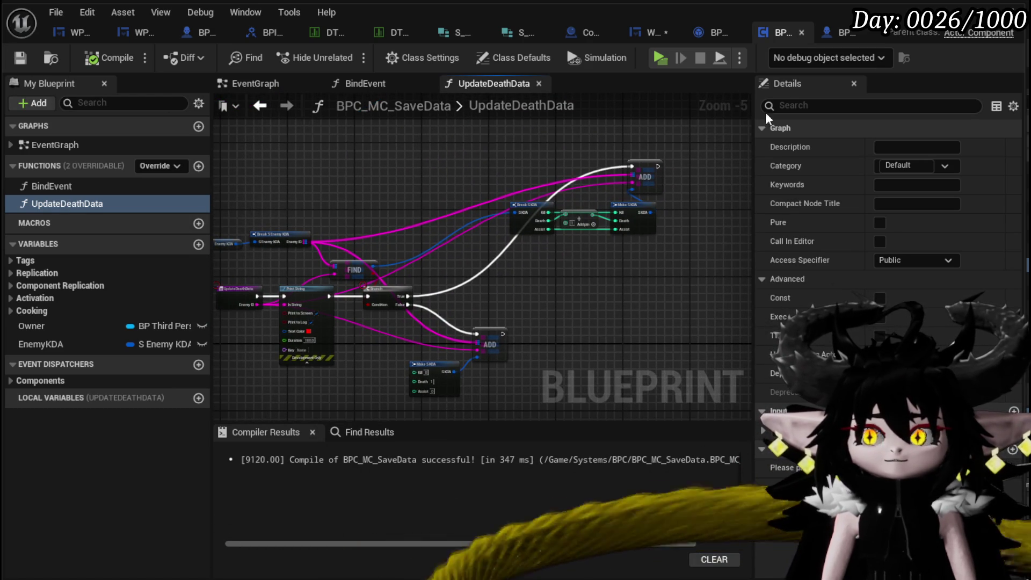
click(638, 38)
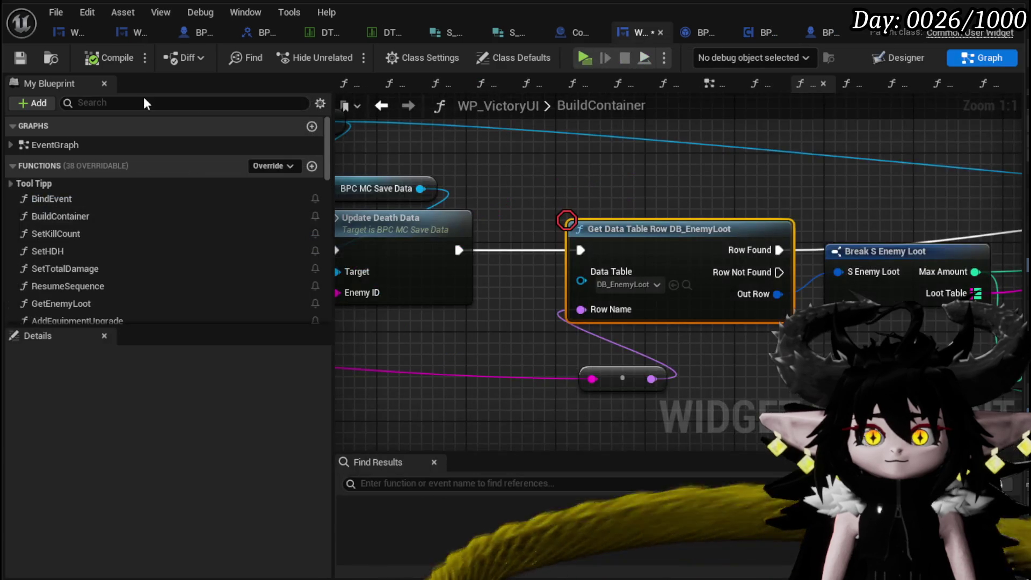
click(21, 64)
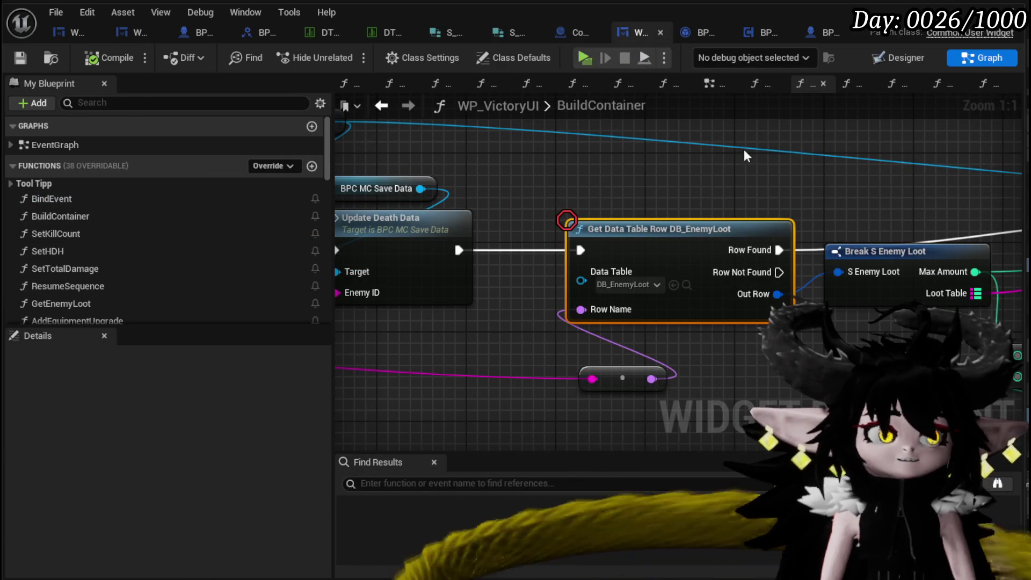
drag(743, 146, 300, 129)
scroll(436, 135, down, 2)
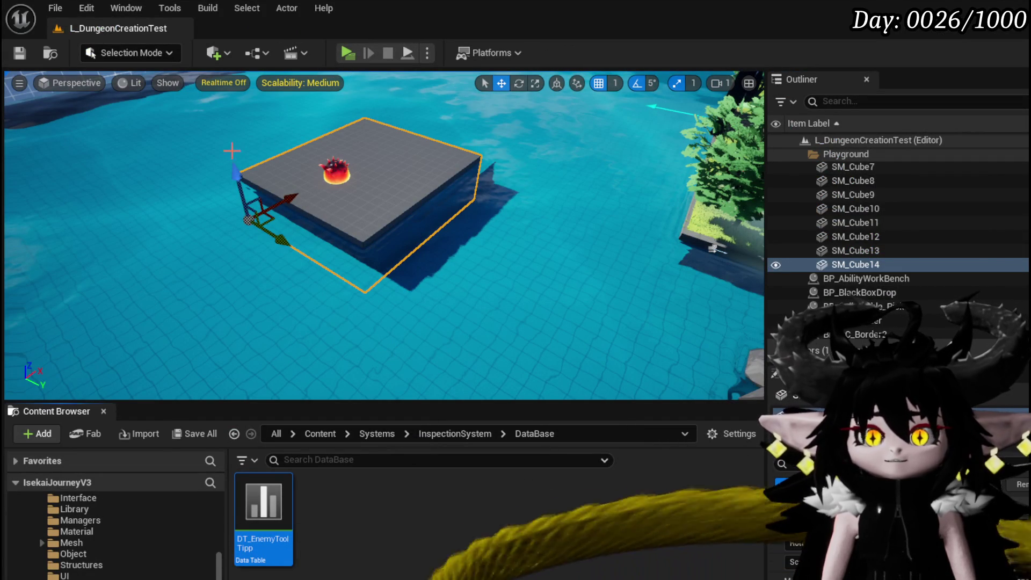
Launch a Play test, attack the spiked dome enemy, and walk into a Slime_Wind card battle
click(350, 52)
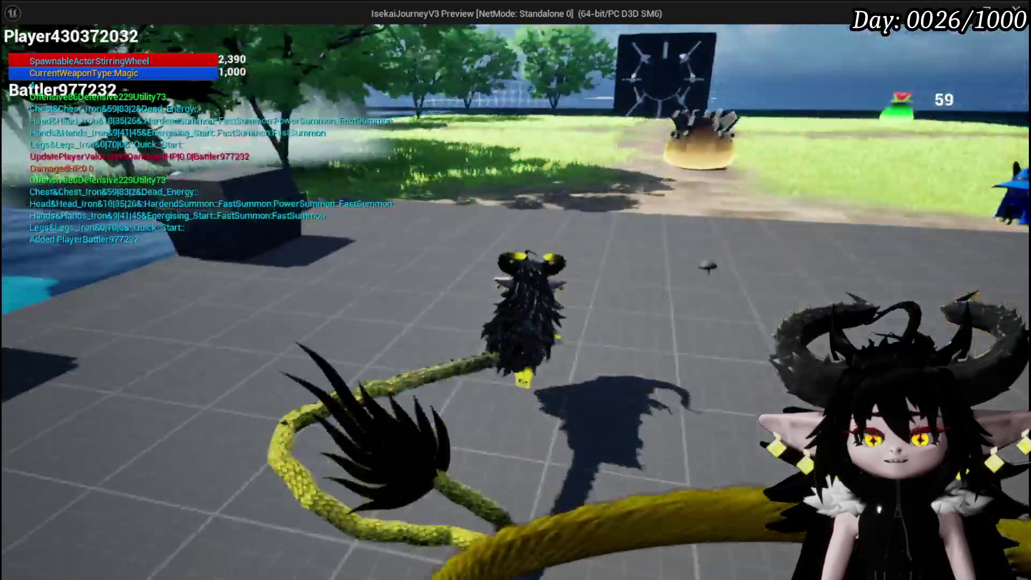
key(w)
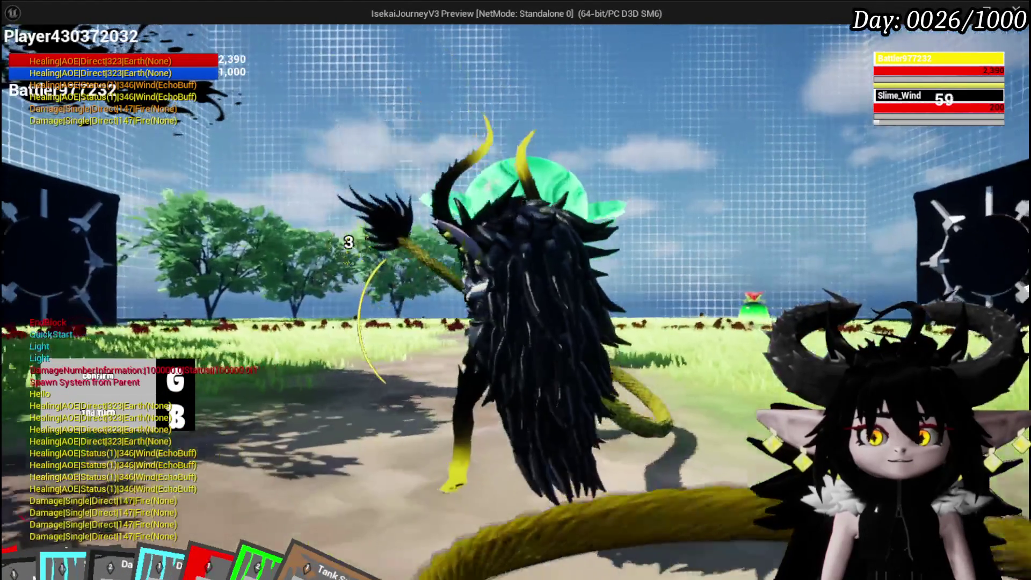
key(g)
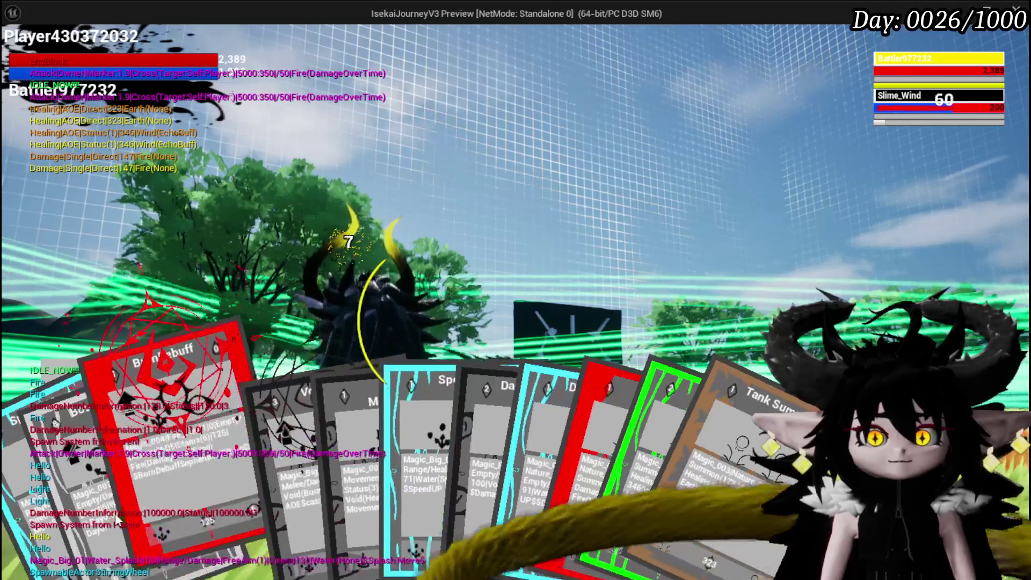
Cast the red Fire card on the slimes to apply the burn debuff, then stop playing
click(161, 472)
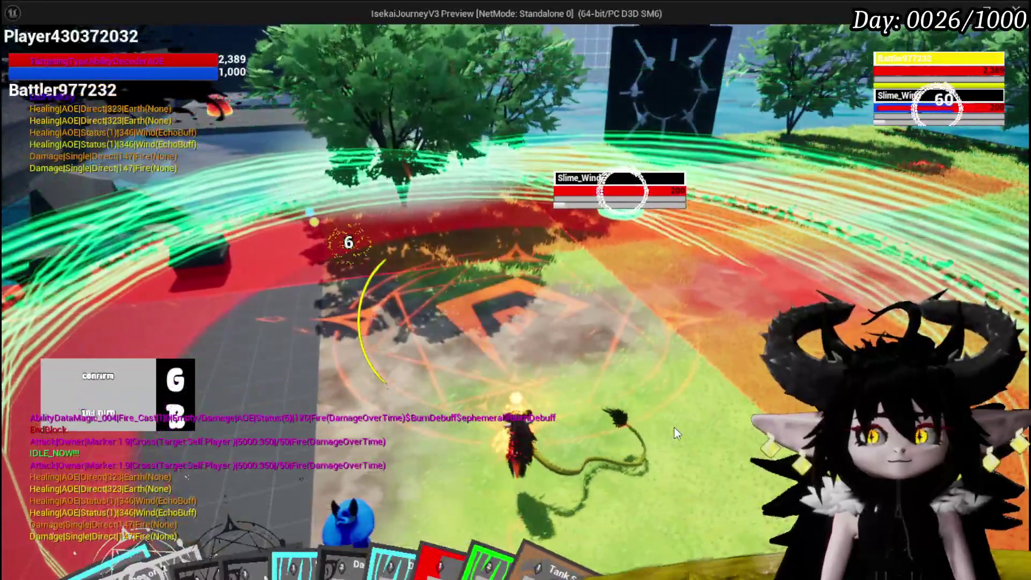
click(675, 427)
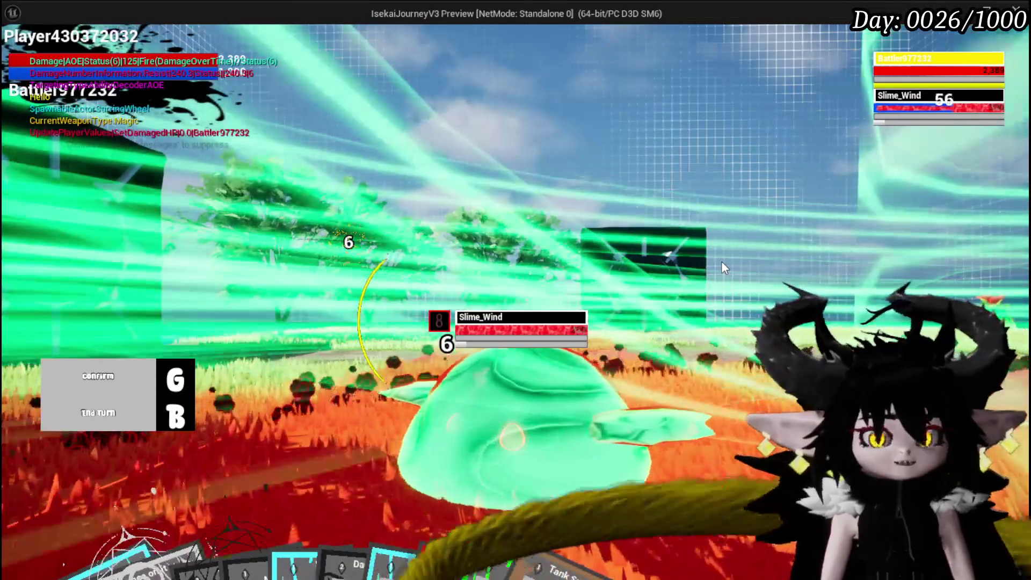
key(Escape)
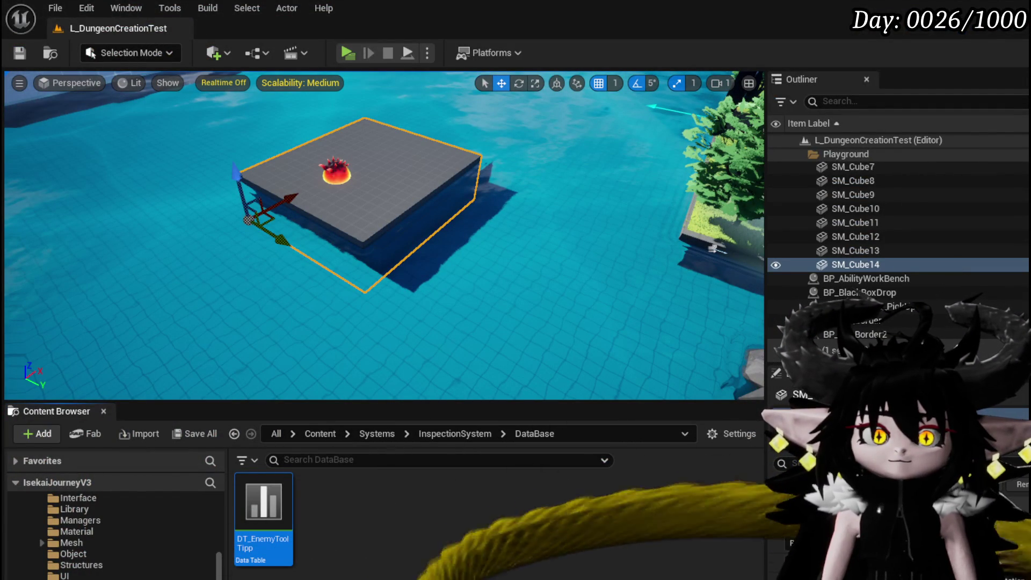
Save the L_DungeonCreationTest level and its changed packages, saving a second time later
click(19, 52)
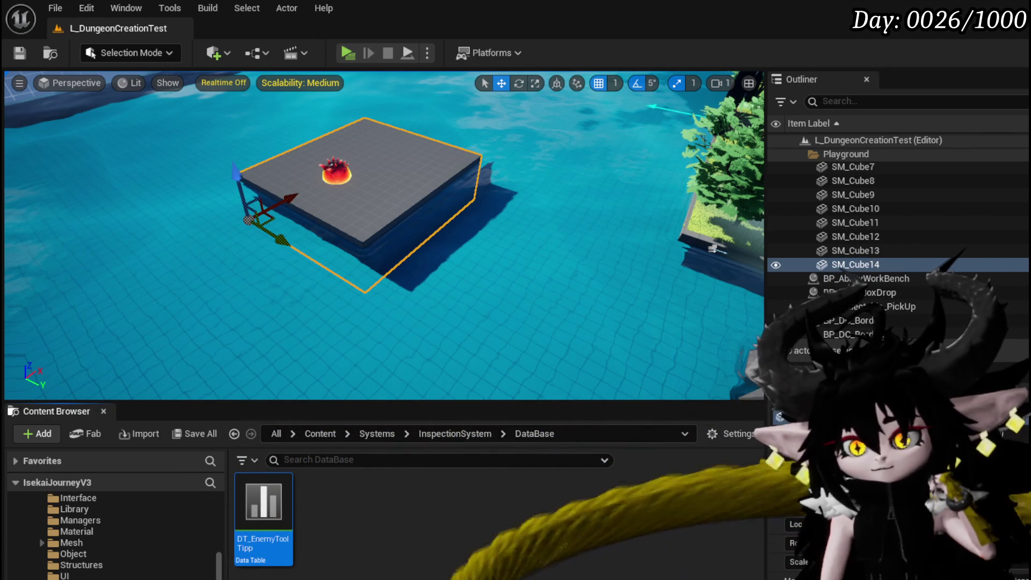
click(20, 52)
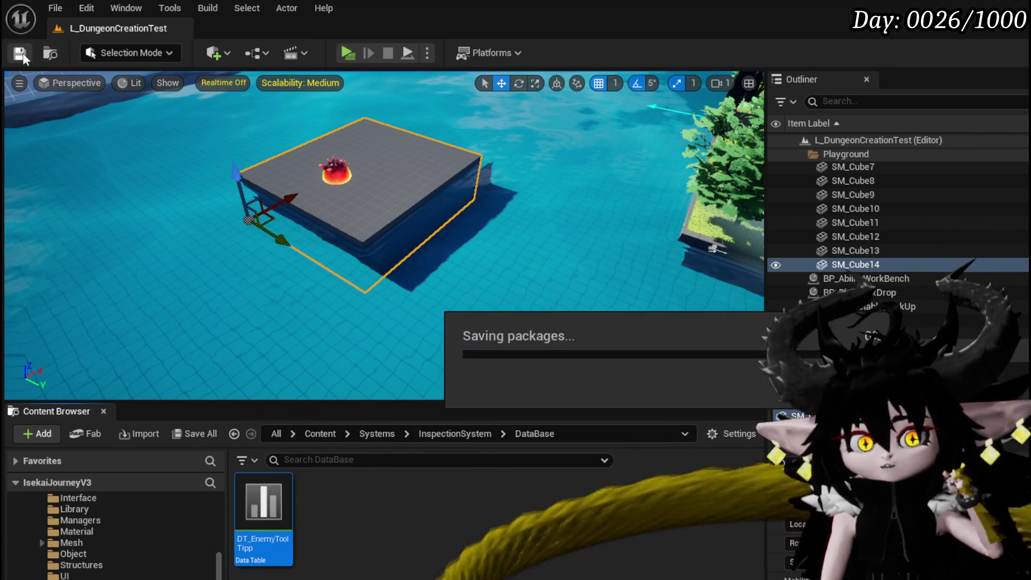